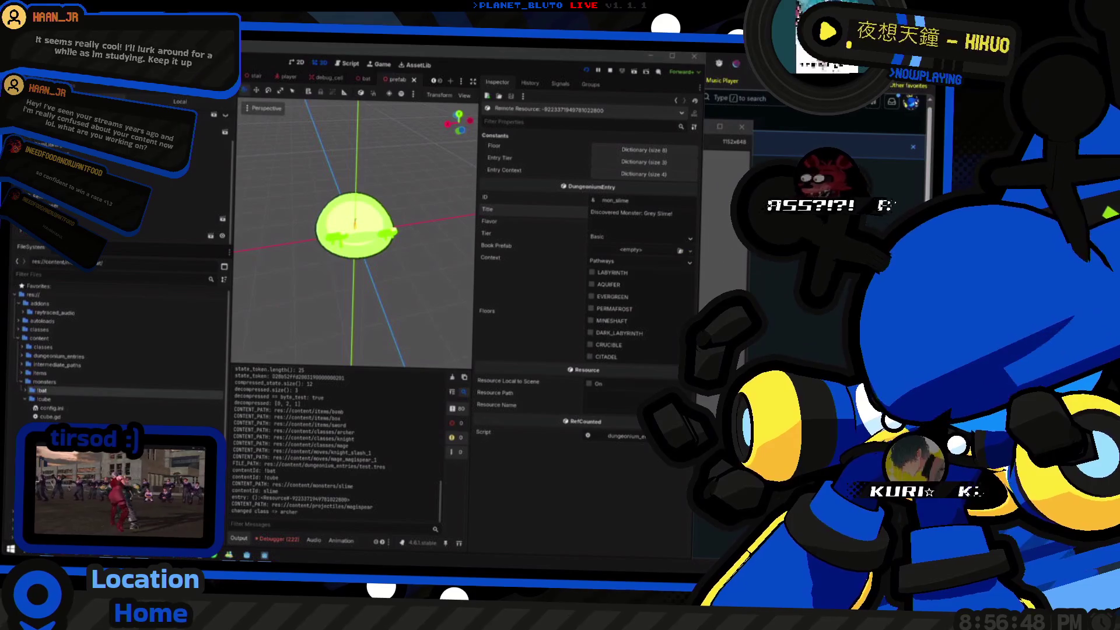
Select the cube monster's files in FileSystem to bring up its meta.tres metadata.
click(50, 416)
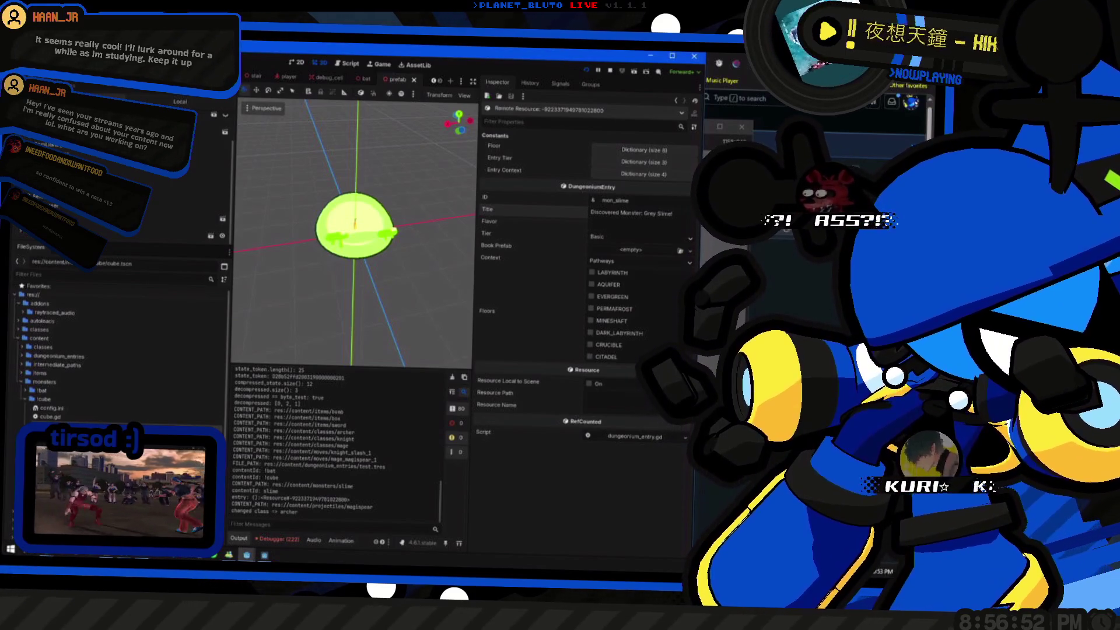
click(50, 408)
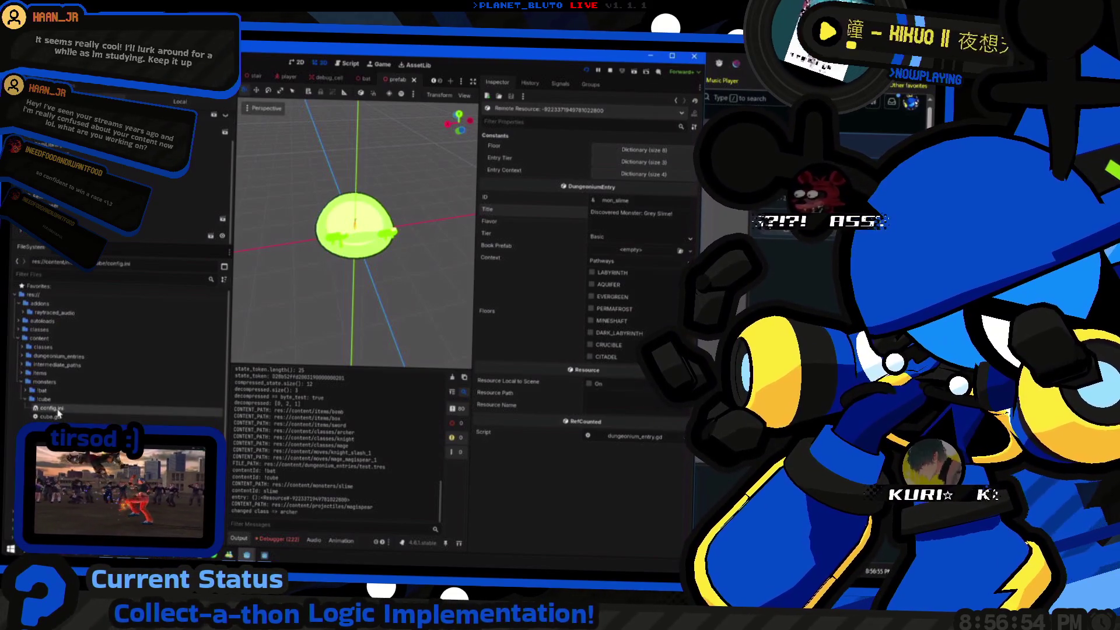
key(alt+Tab)
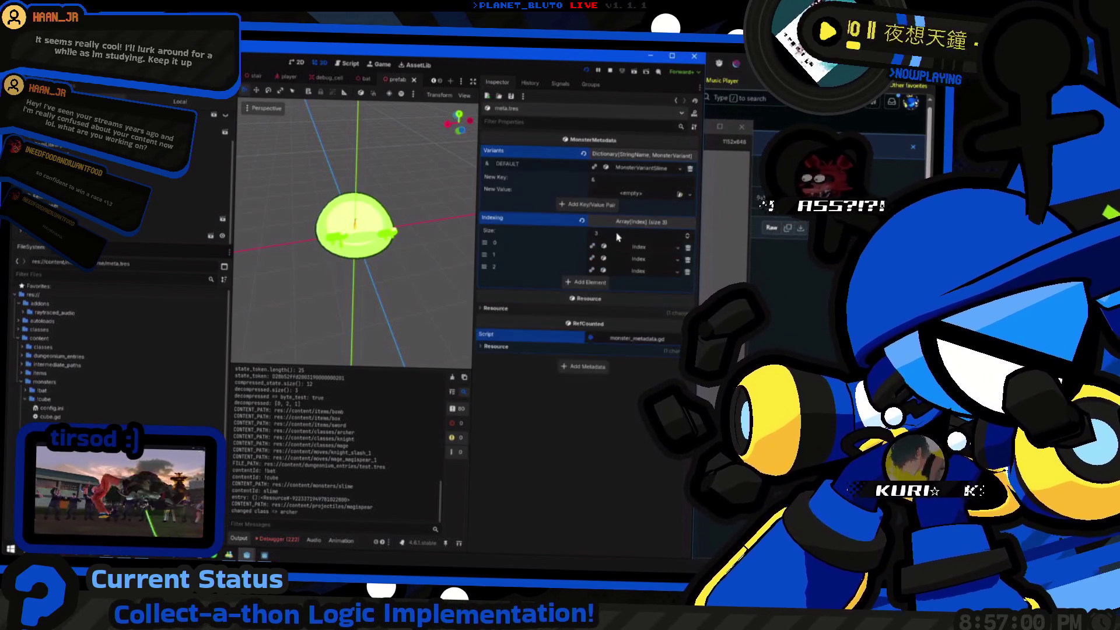
Rename the DEFAULT variant's Name from Grey Slime to Slime.
click(633, 168)
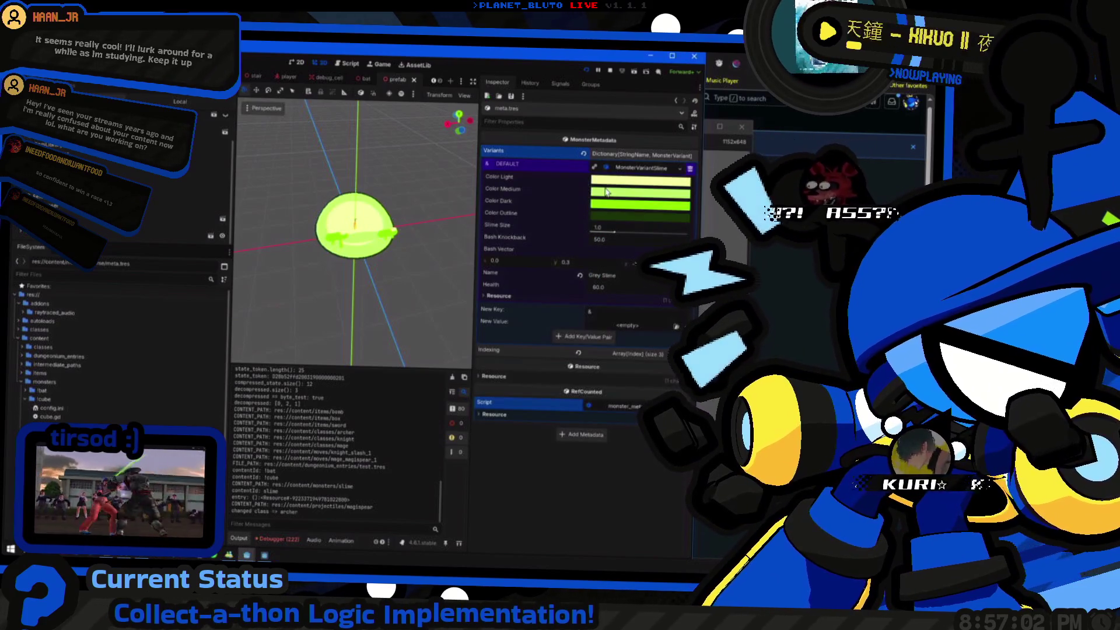
click(609, 279)
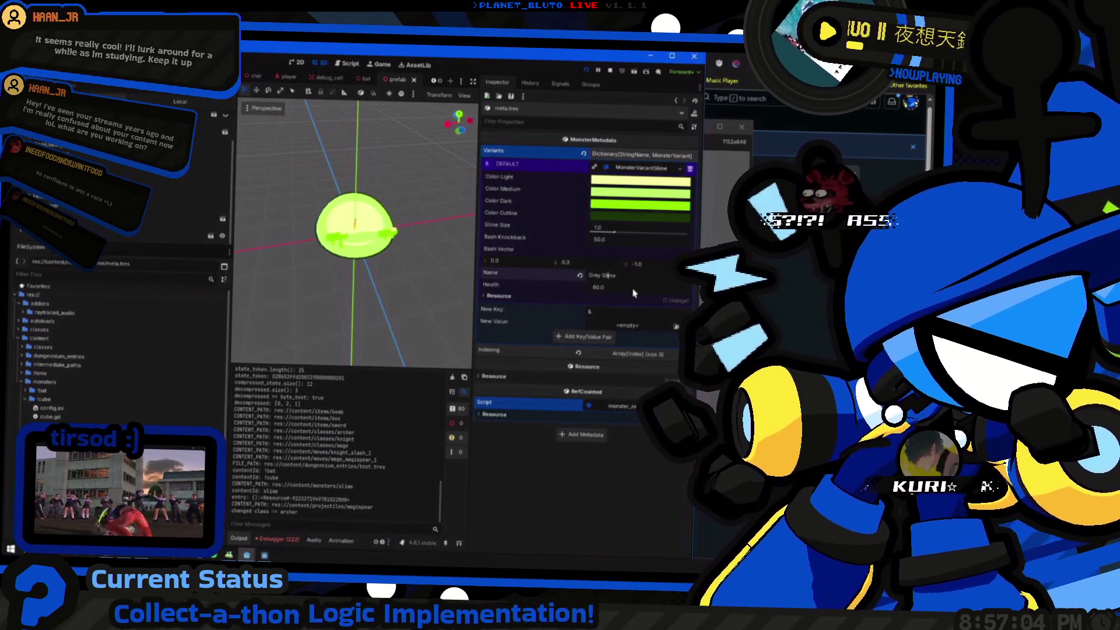
key(ctrl+a)
key(BackSpace)
text(Slime)
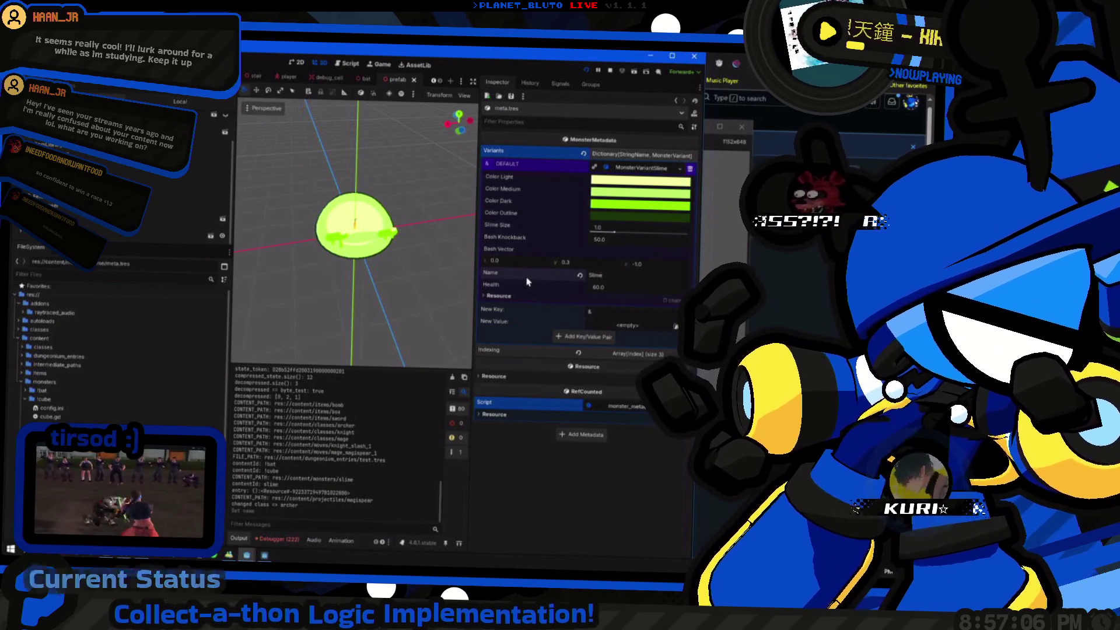
Inspect the slime variant resource, return to the metadata, and undo the reset to restore Slime.
click(680, 168)
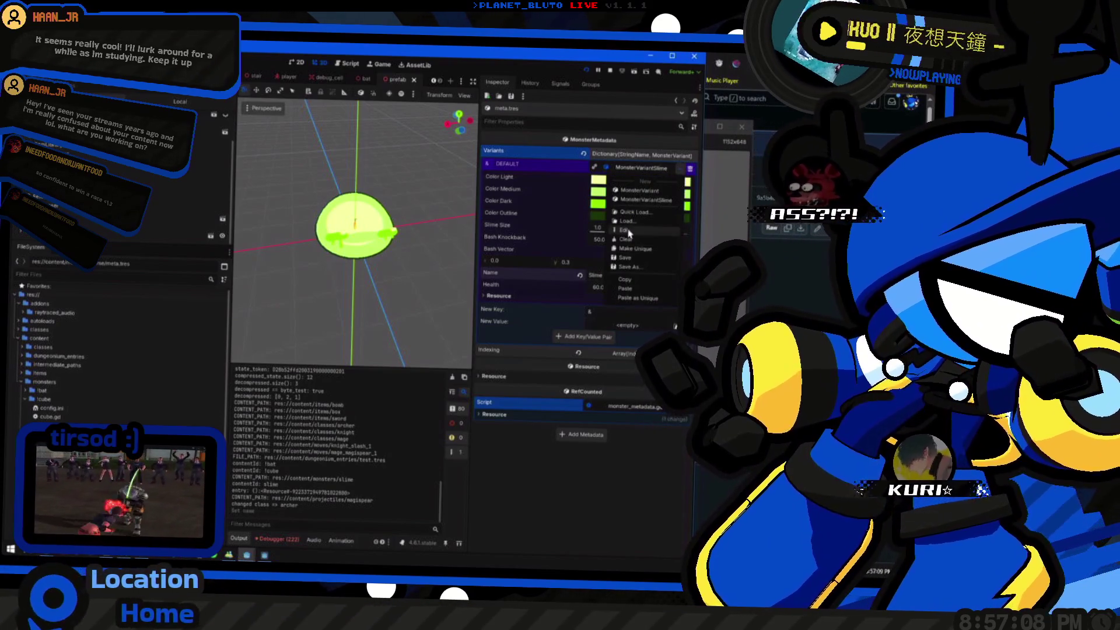
click(624, 229)
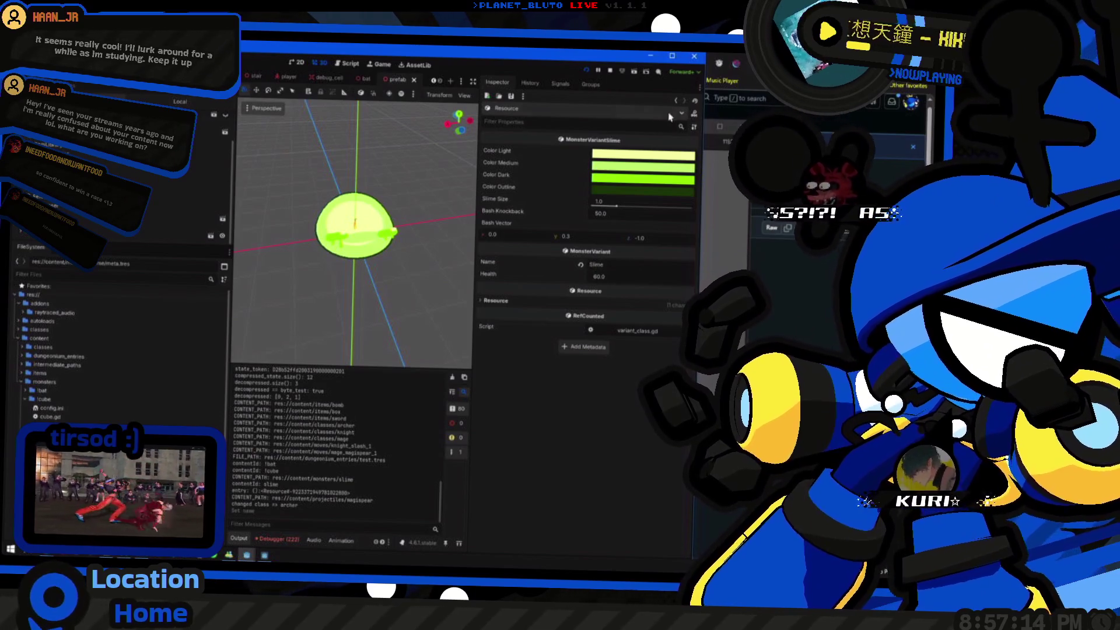
key(alt+Left)
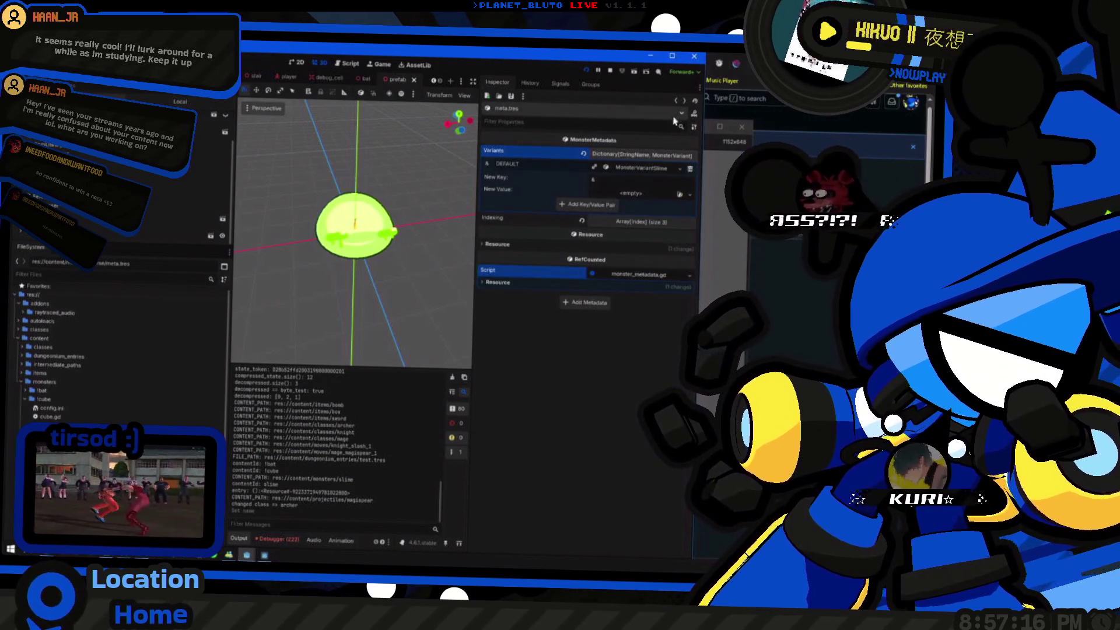
click(677, 102)
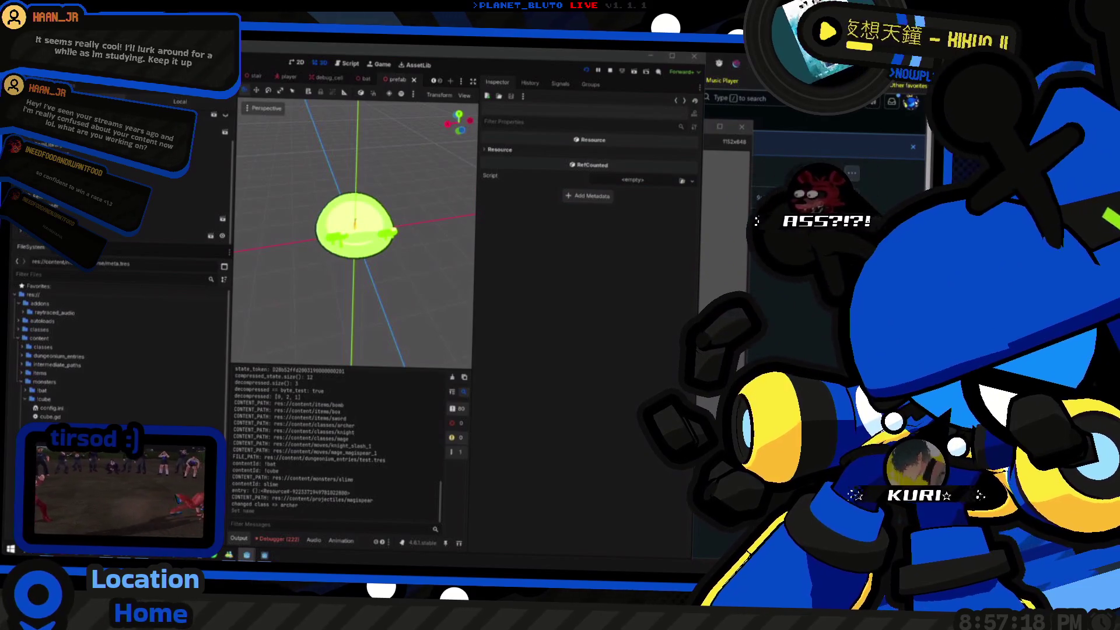
click(684, 101)
click(642, 168)
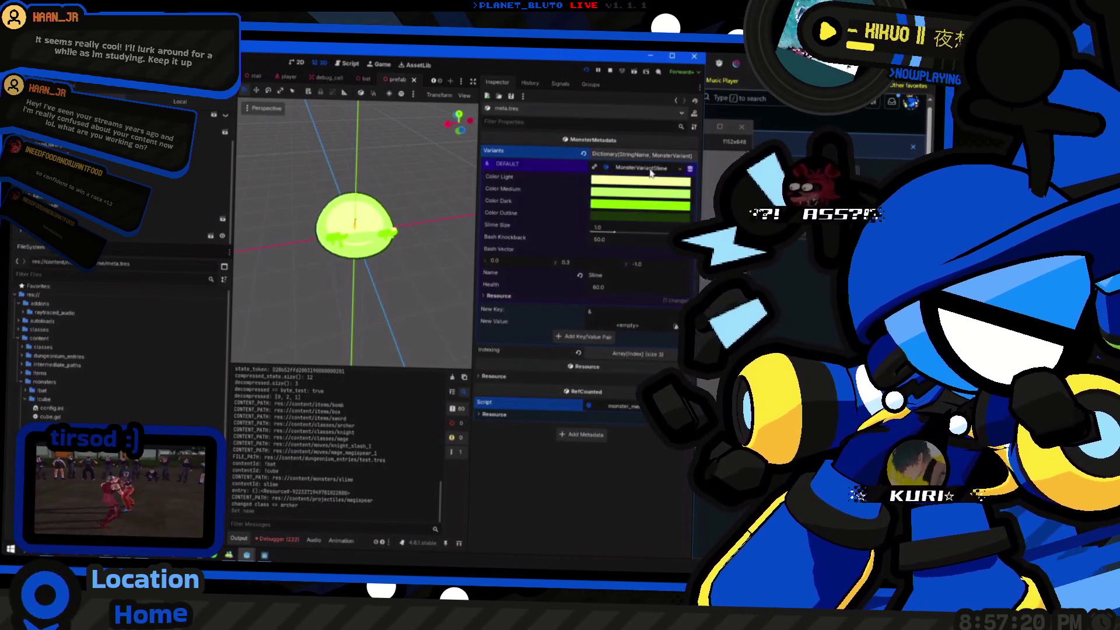
key(ctrl+z)
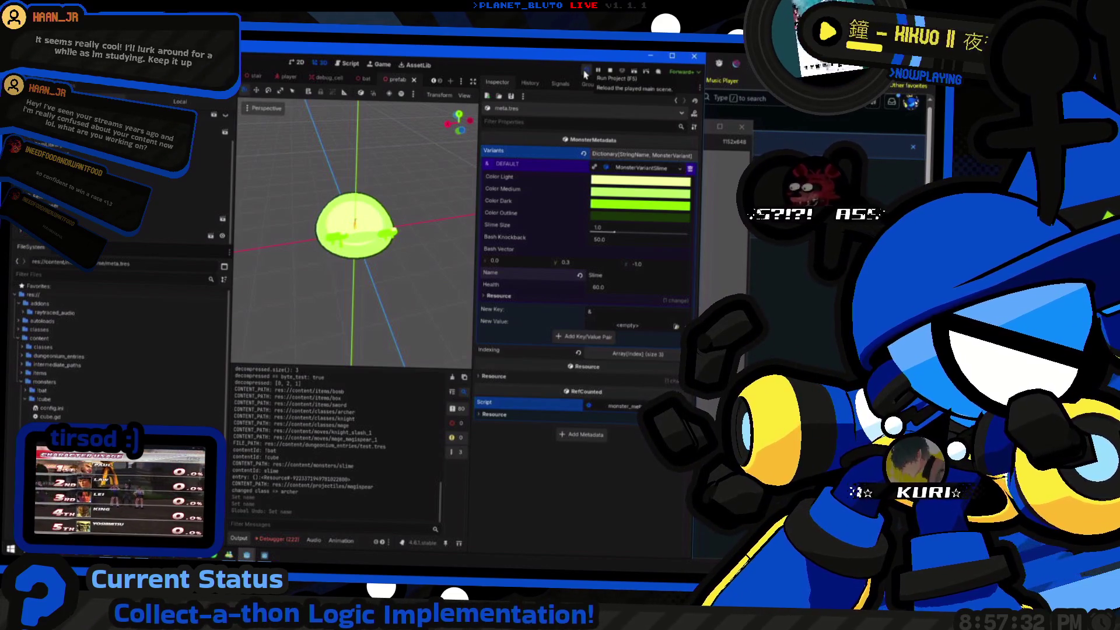
Open the monsters.gd content library script and flip through the other open scripts.
click(585, 74)
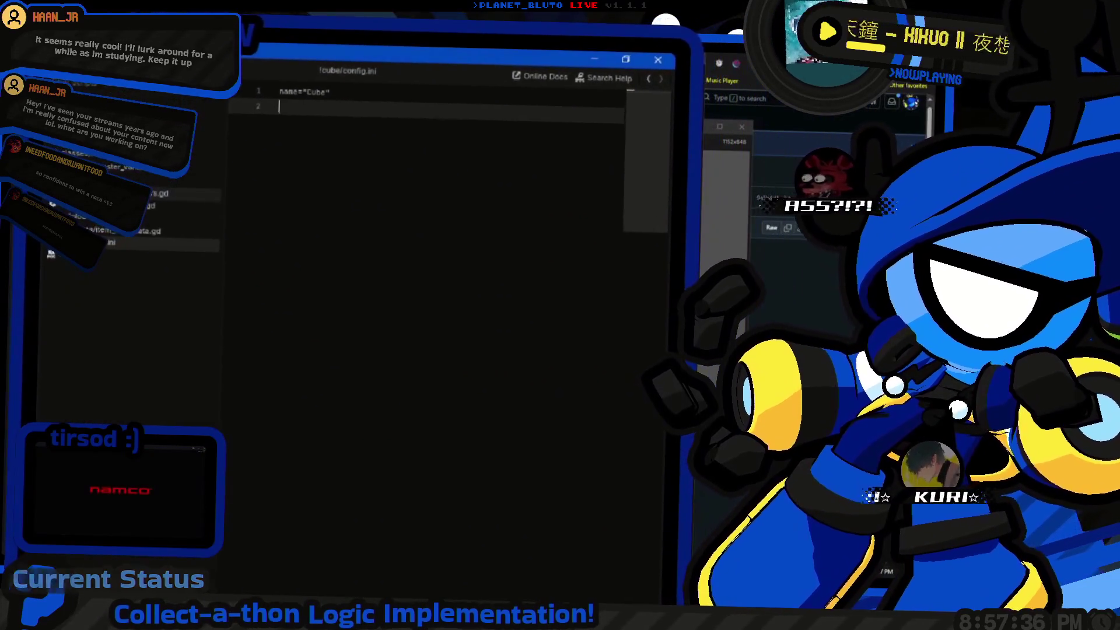
click(222, 151)
click(175, 134)
click(110, 233)
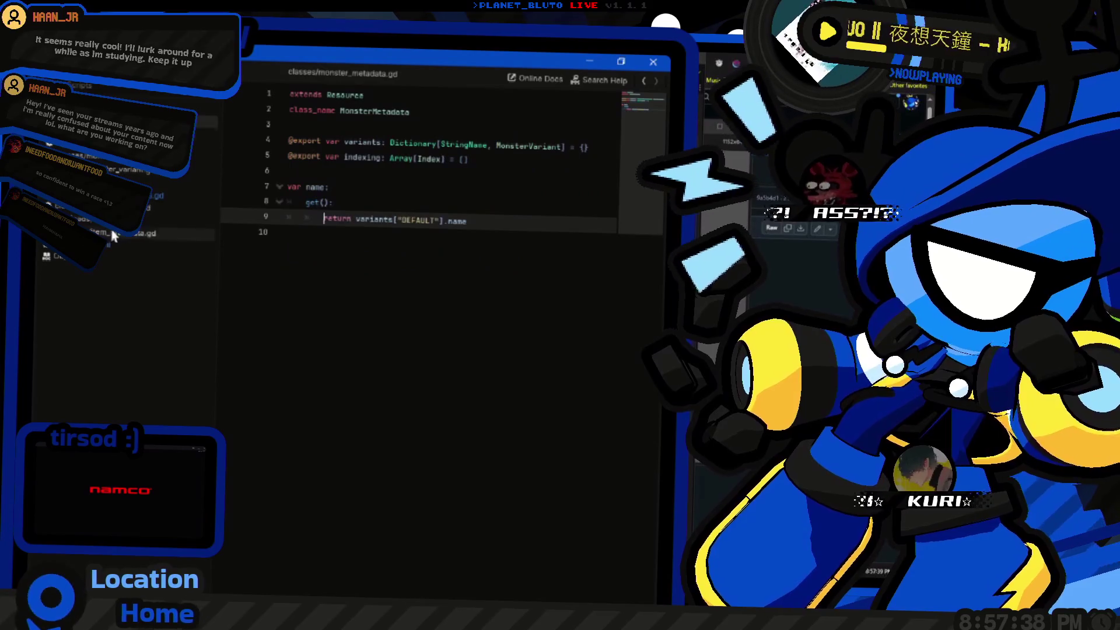
click(175, 235)
click(175, 223)
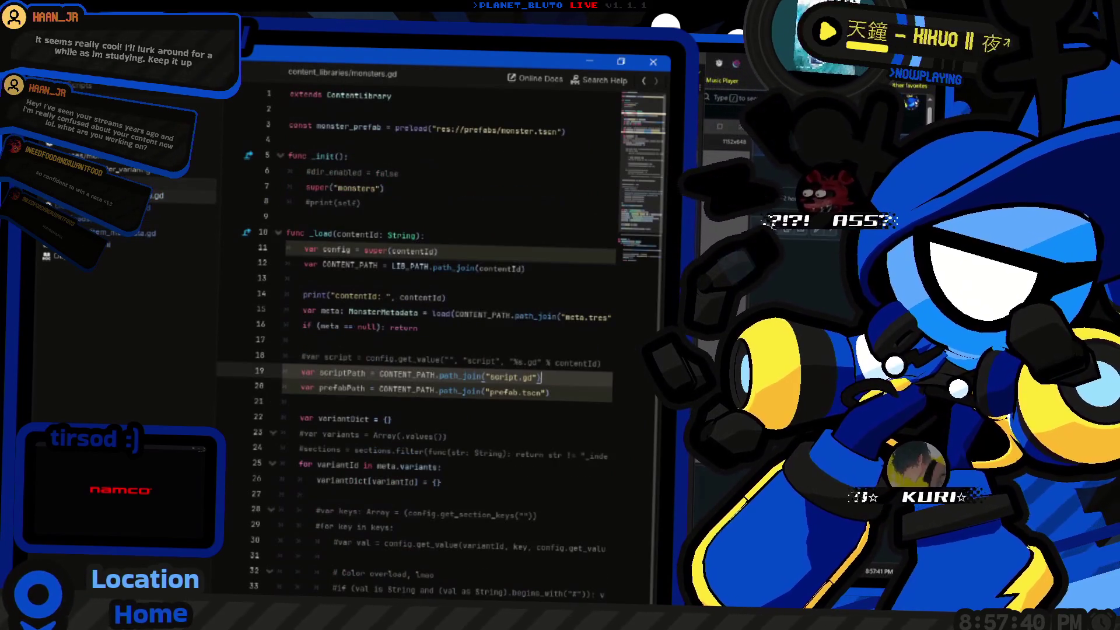
Check monster_variant.gd and variant_class.gd, then run the project in a debug window.
click(137, 176)
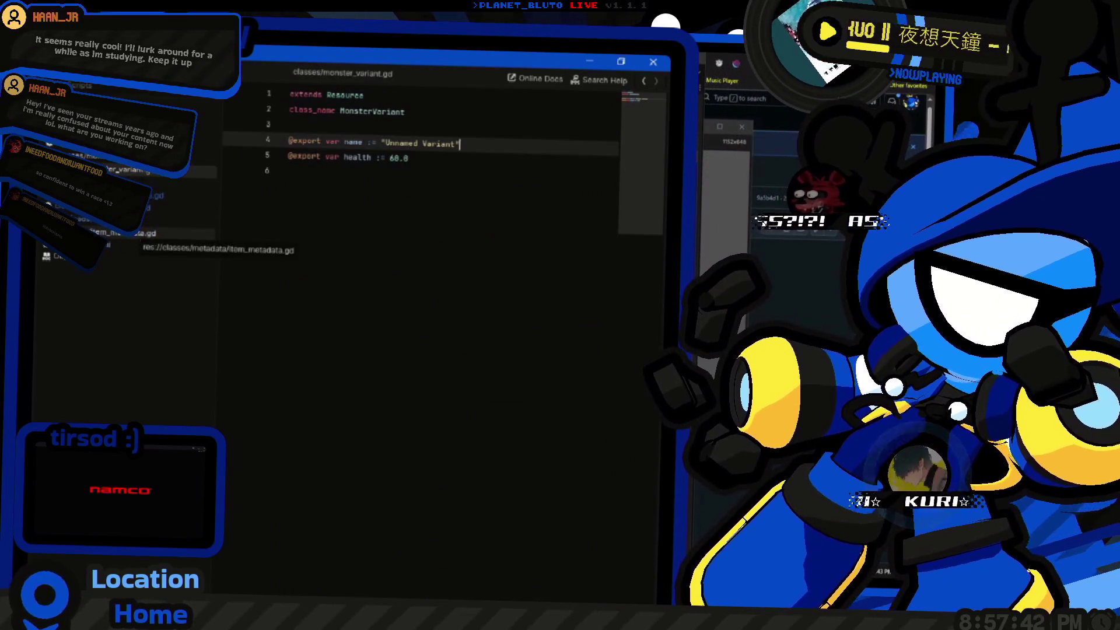
click(146, 143)
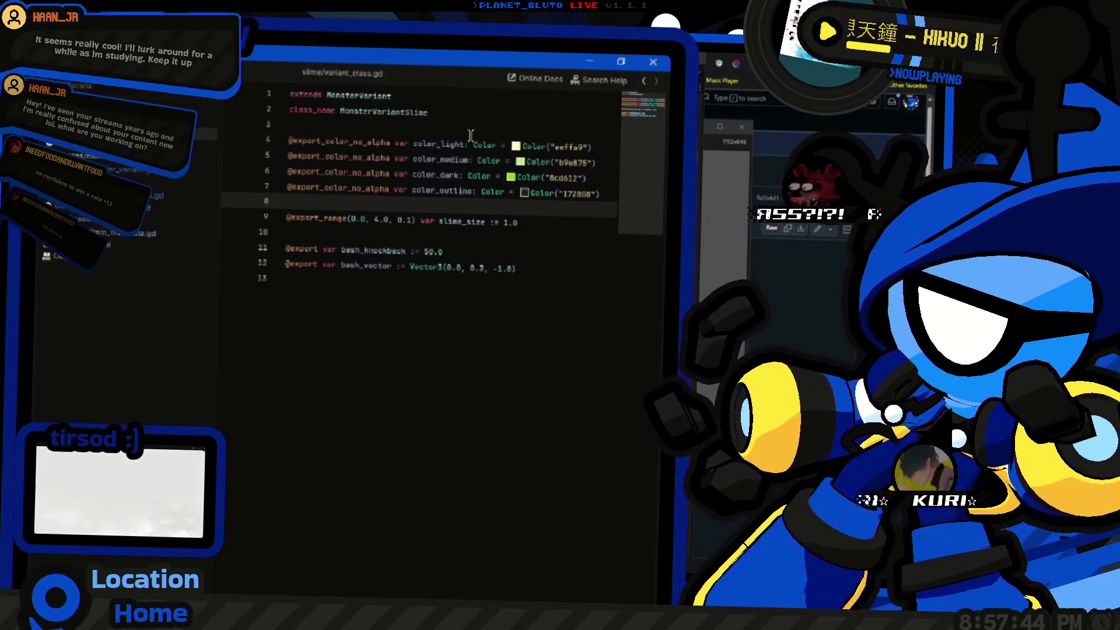
click(492, 240)
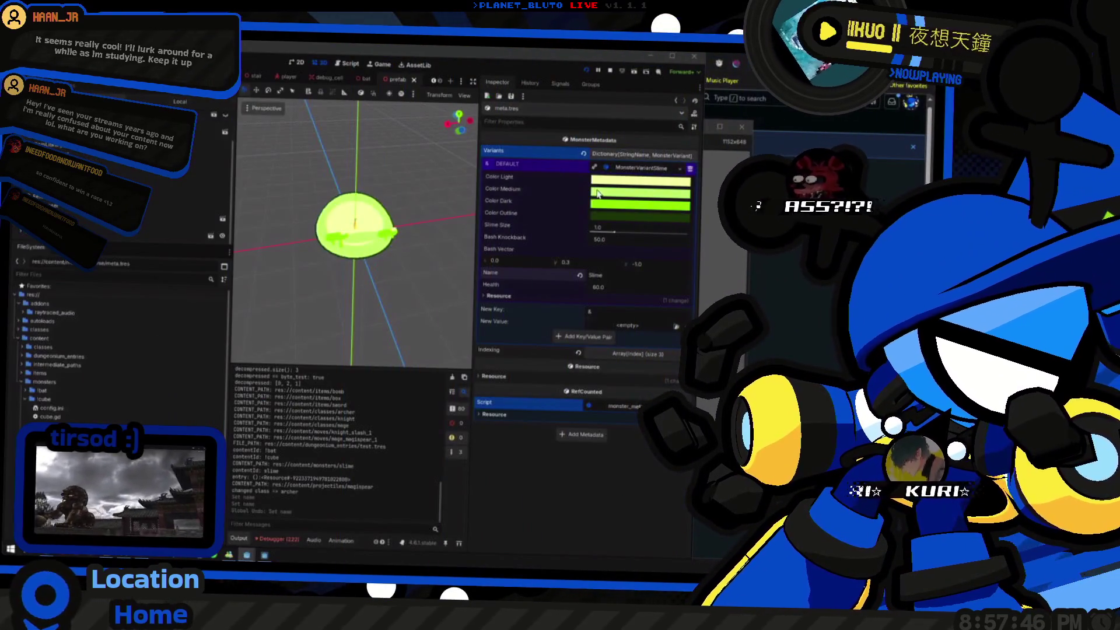
click(586, 69)
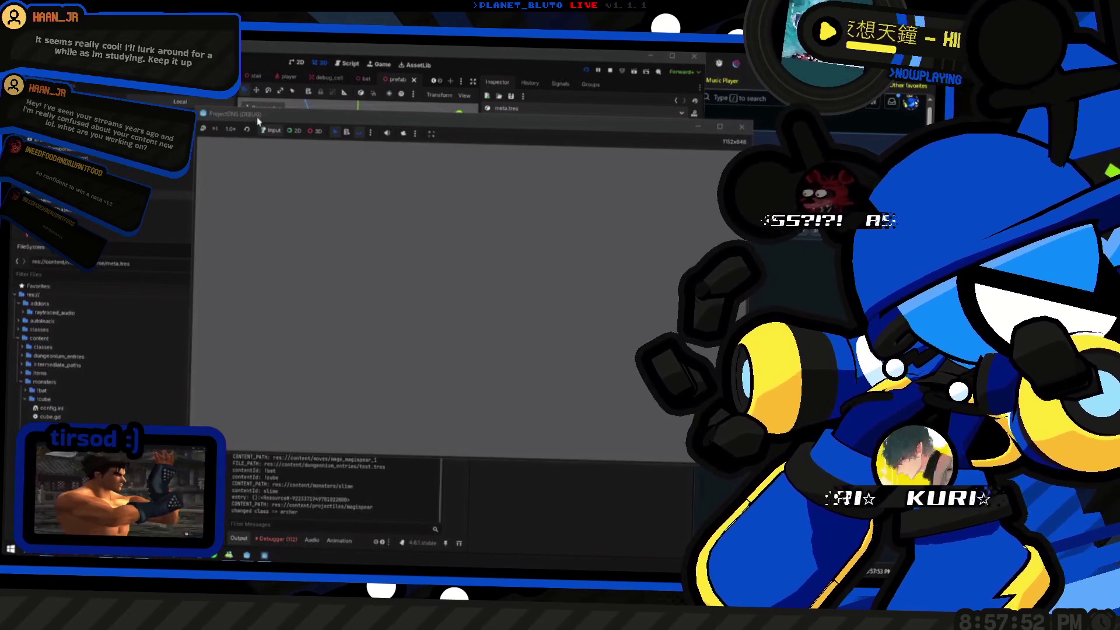
Host a game as the Knight class, go fullscreen, and play until the variant_dict error halts it.
click(288, 189)
click(292, 225)
click(502, 245)
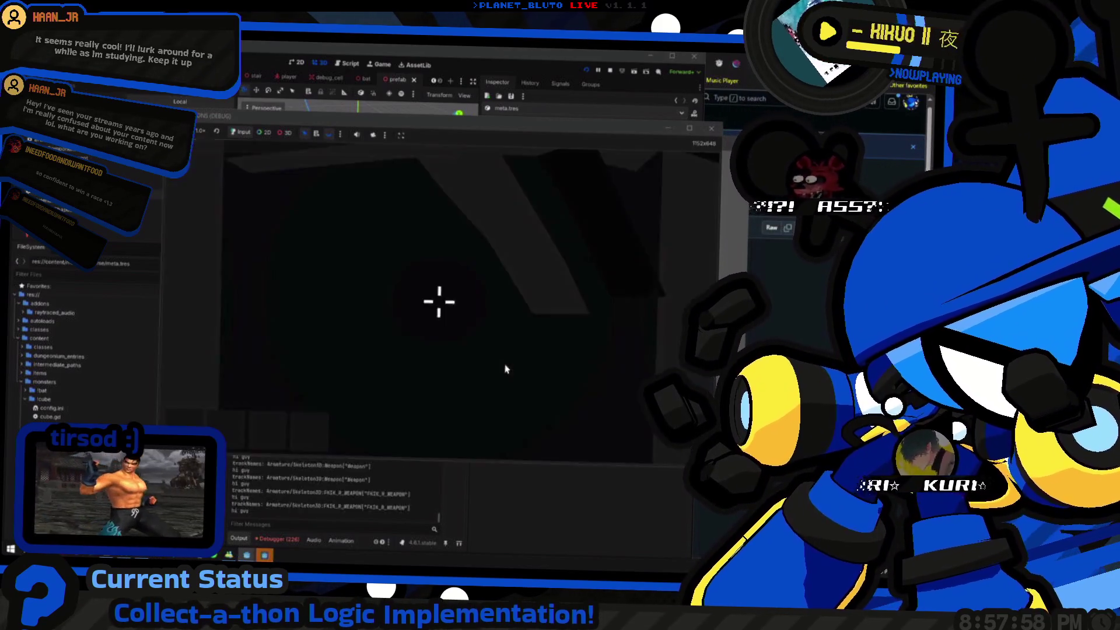
key(F11)
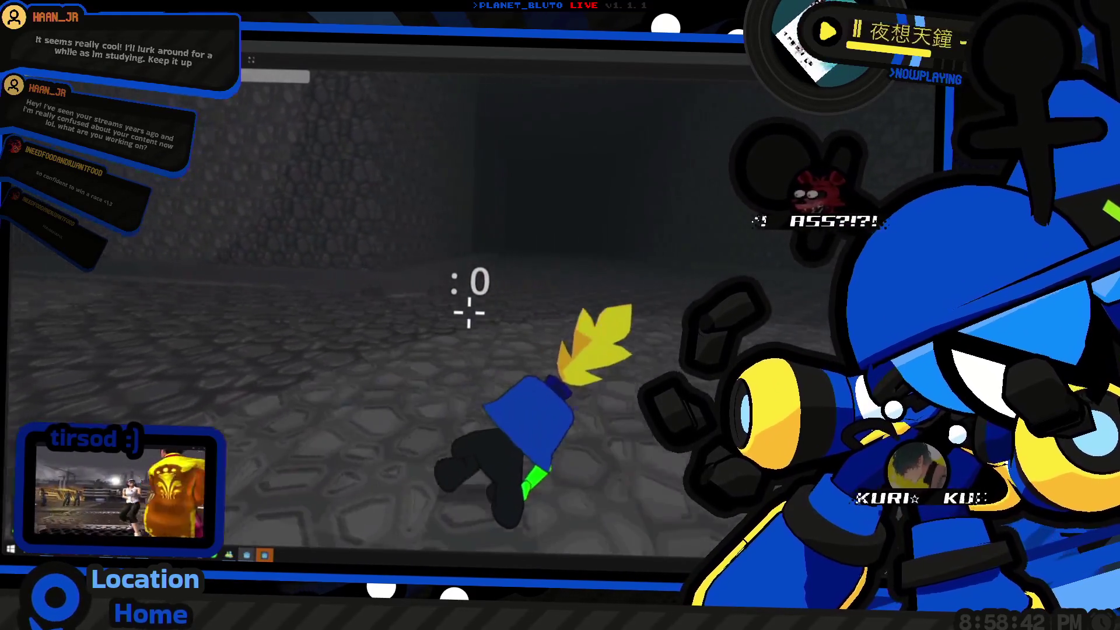
key(f)
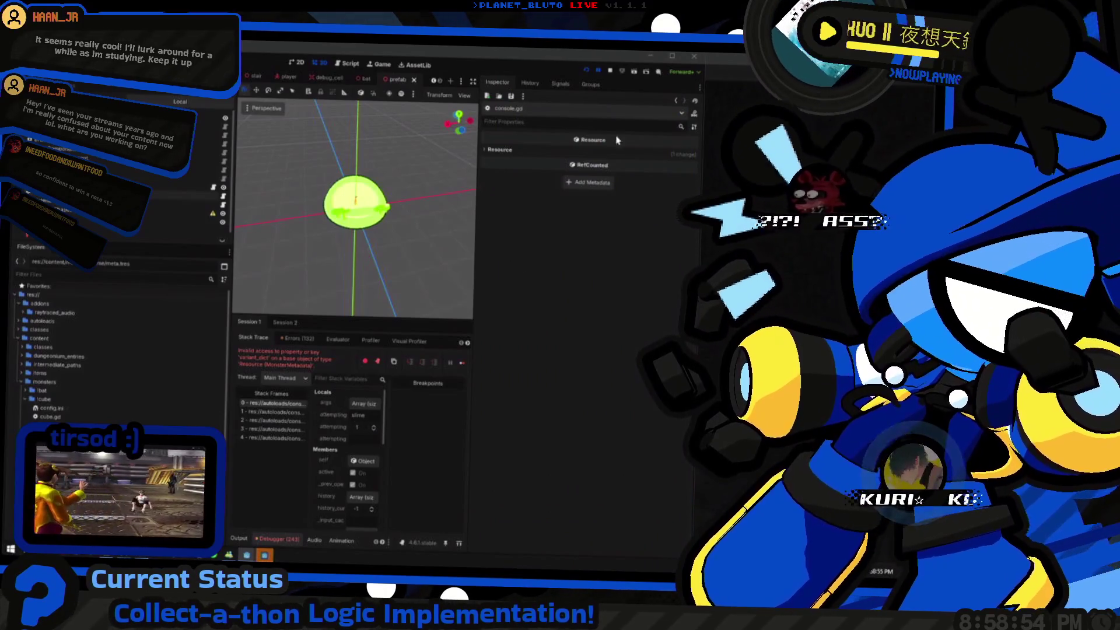
Maximize the editor and scroll the Stack Variables through Locals, Members and Globals.
click(672, 56)
scroll(523, 471, down, 5)
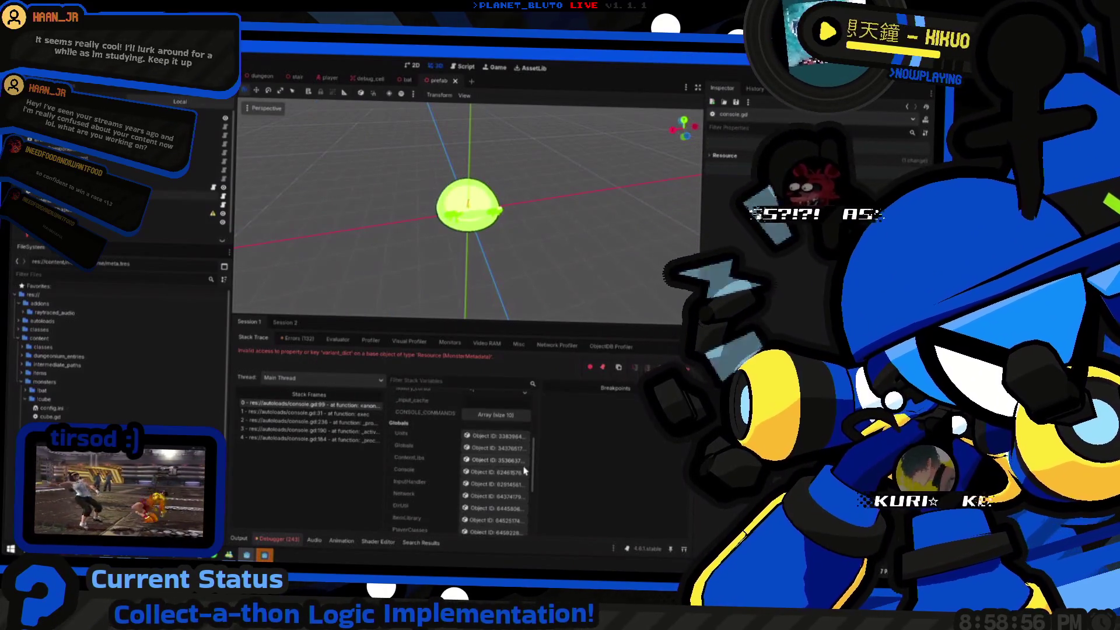
scroll(524, 471, up, 5)
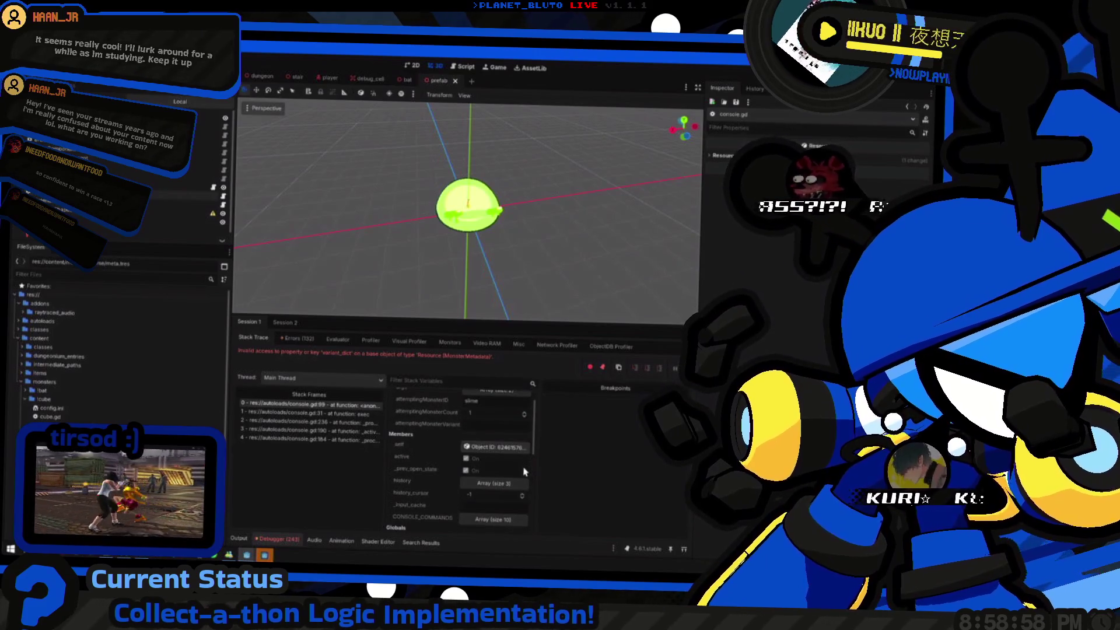
scroll(524, 471, up, 1)
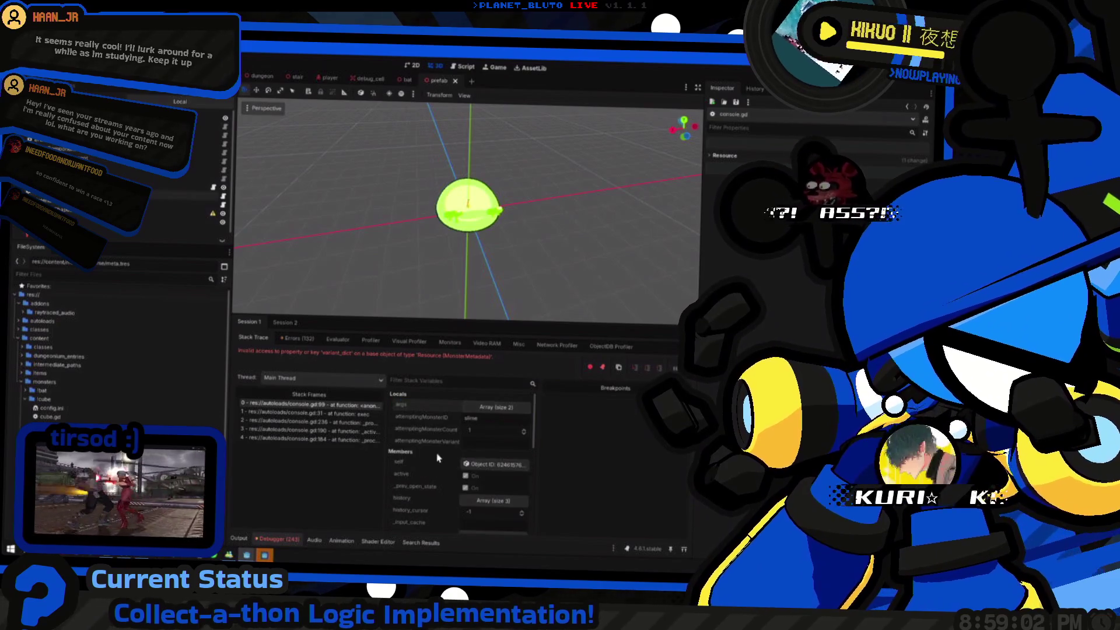
scroll(447, 466, down, 1)
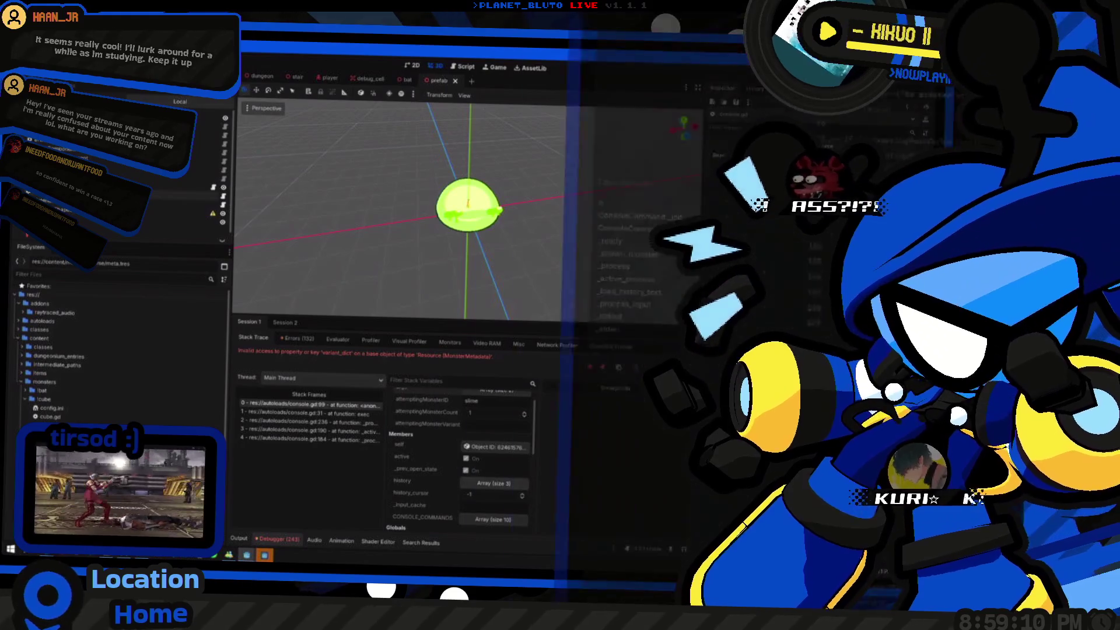
Open console.gd at the failing line and examine the variant ID use on lines 97–98.
click(309, 404)
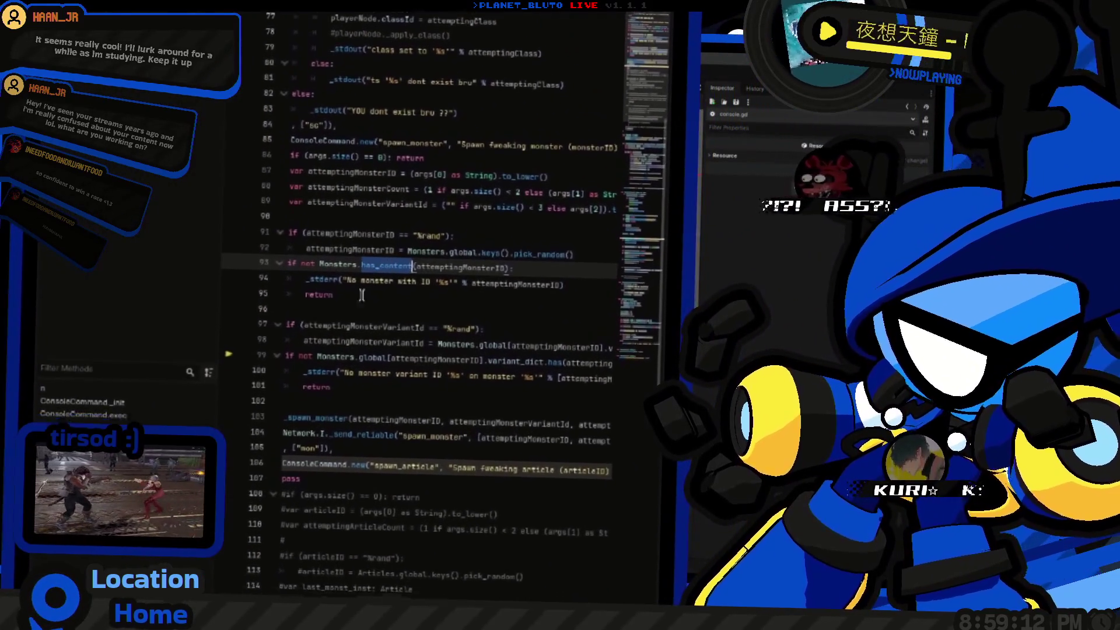
click(368, 274)
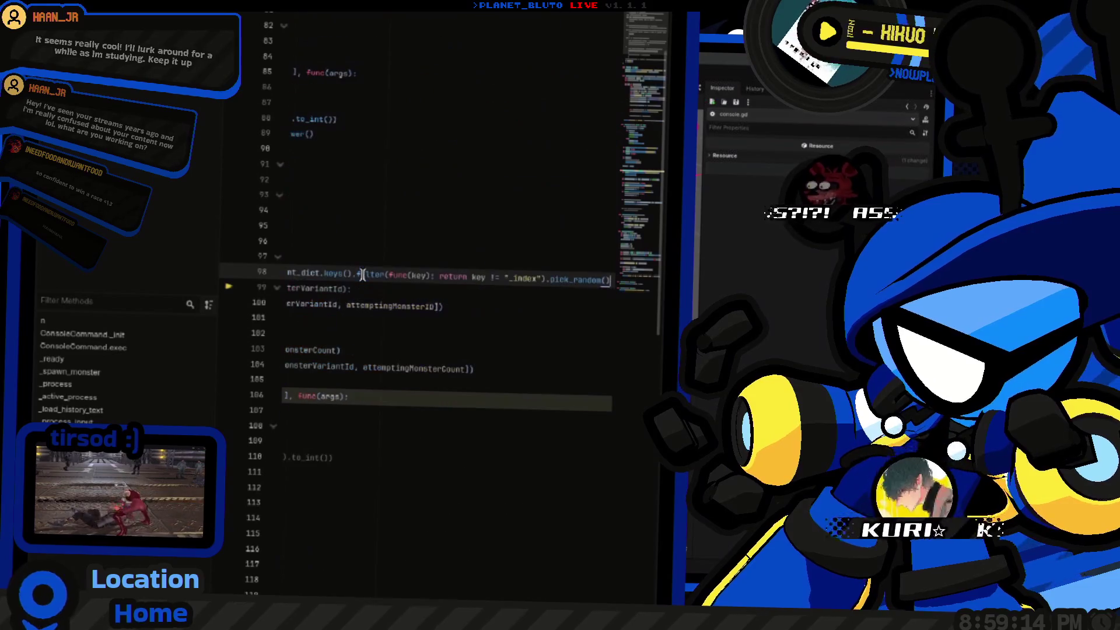
key(Up)
key(End)
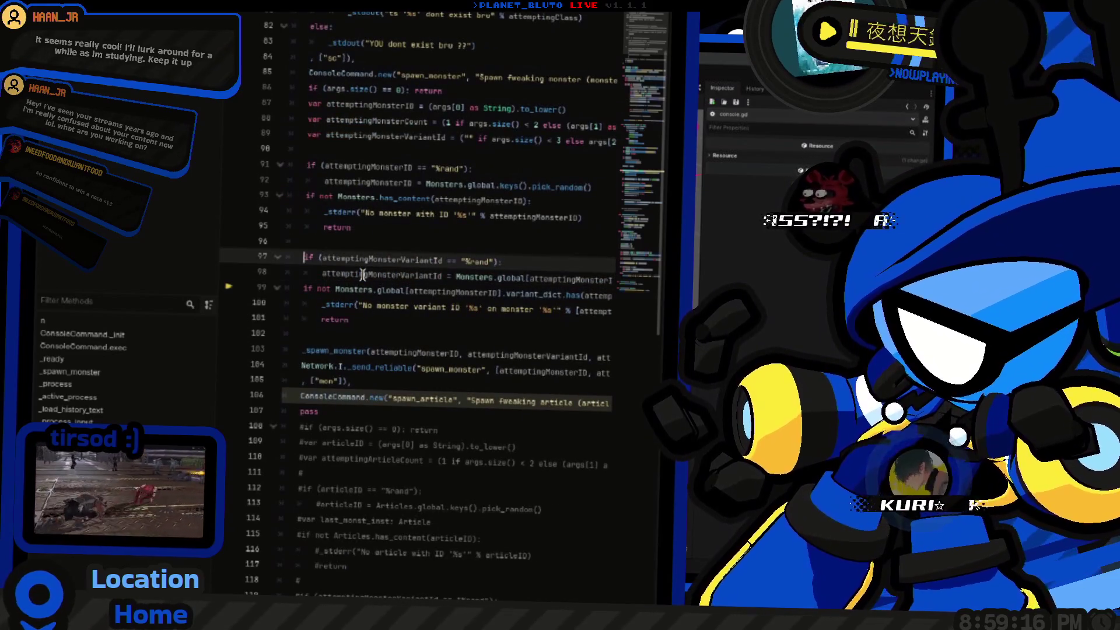
key(Down)
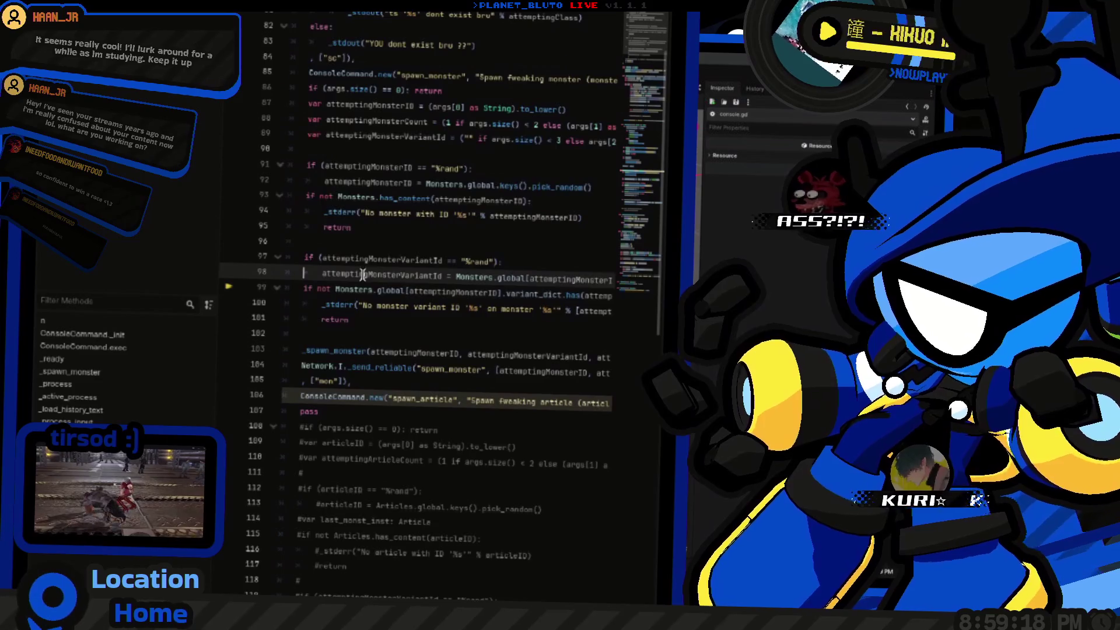
key(End)
key(Home)
key(Up)
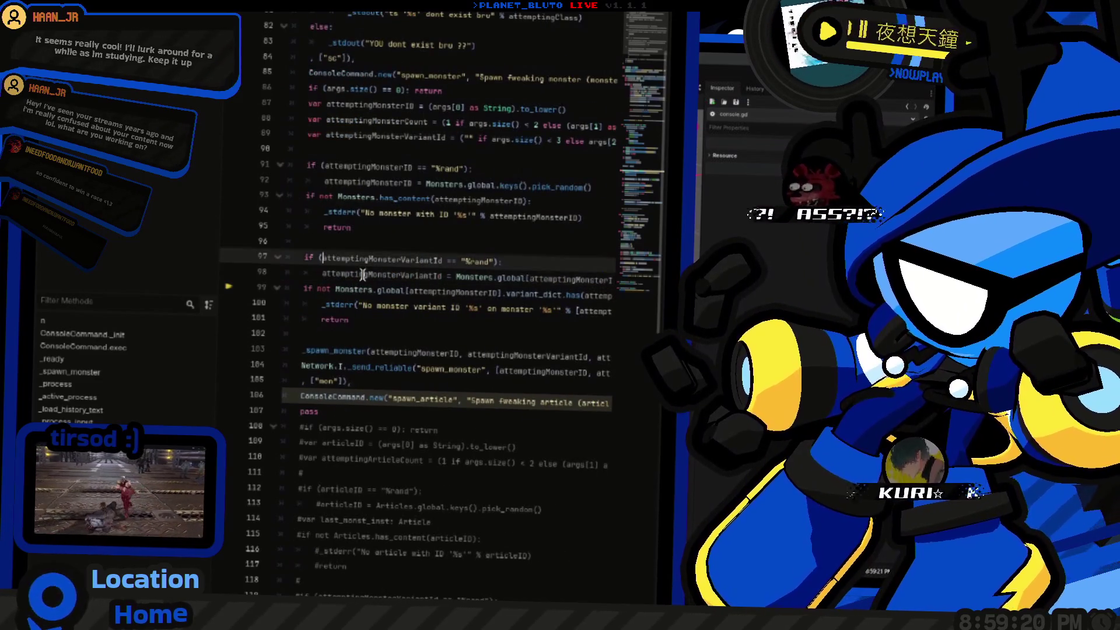
key(Down)
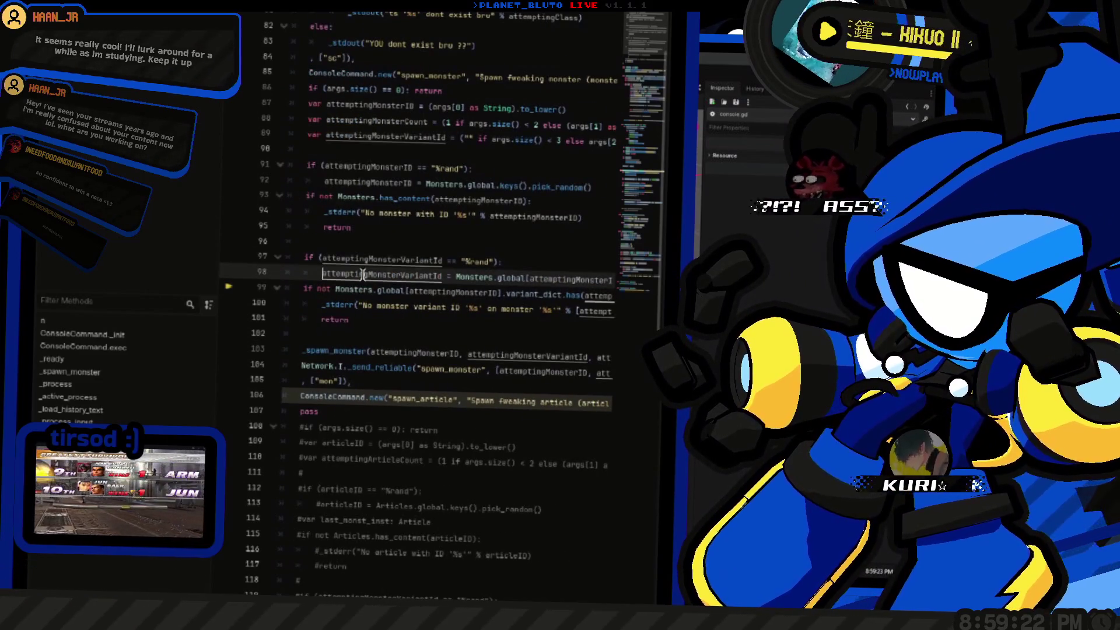
double_click(362, 274)
scroll(444, 274, right, 3)
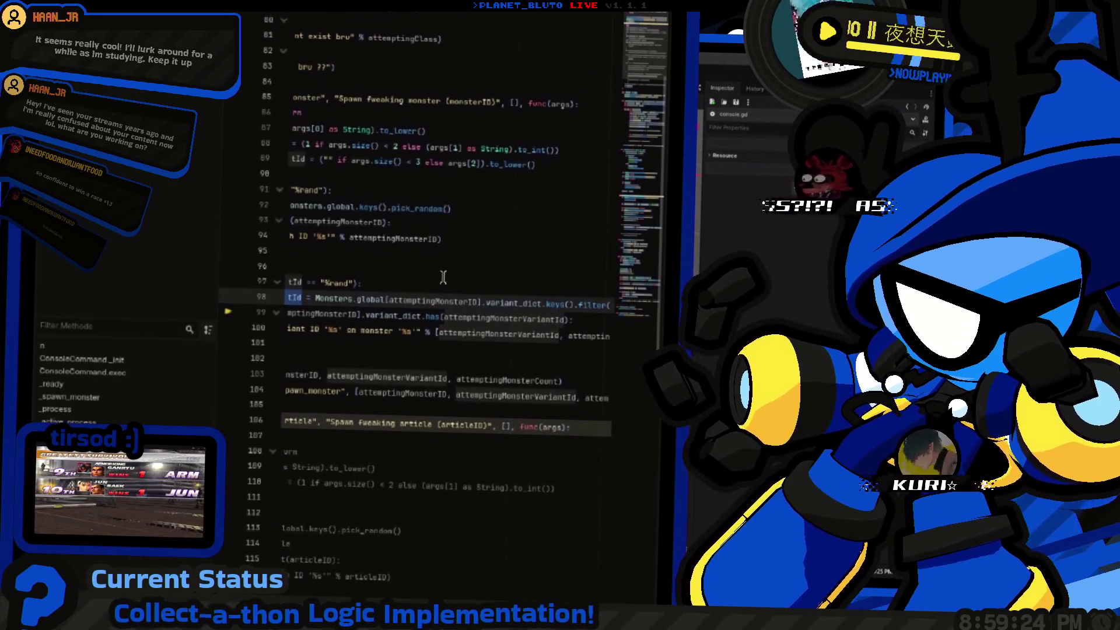
Make line 89's default variant ID string "DEFAULT".
key(Up)
key(Up)
key(Up)
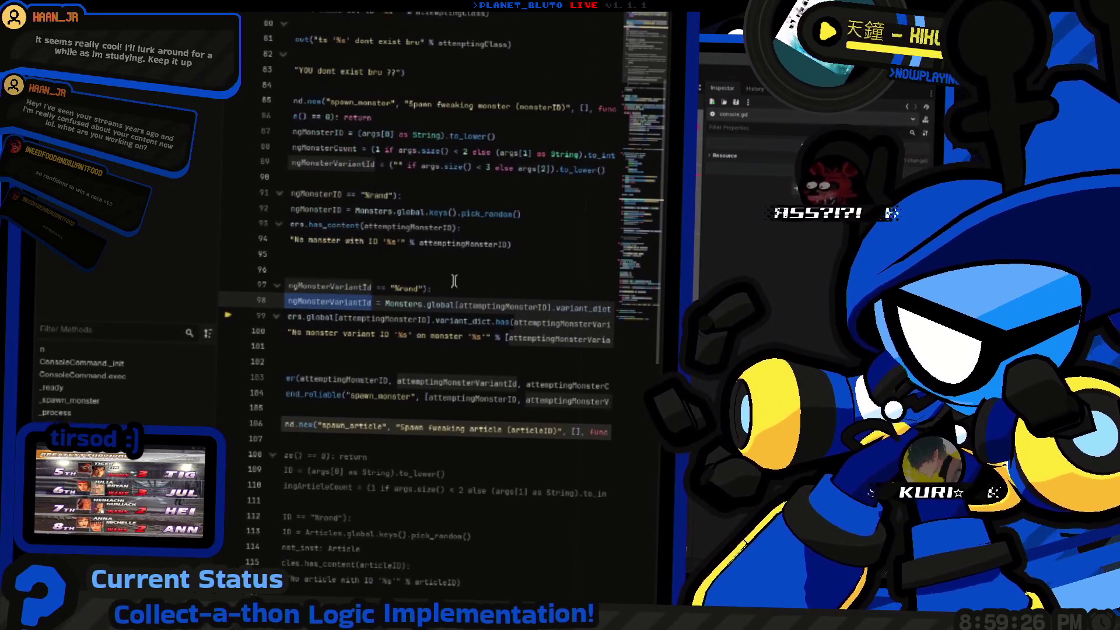
text(DEFAULT)
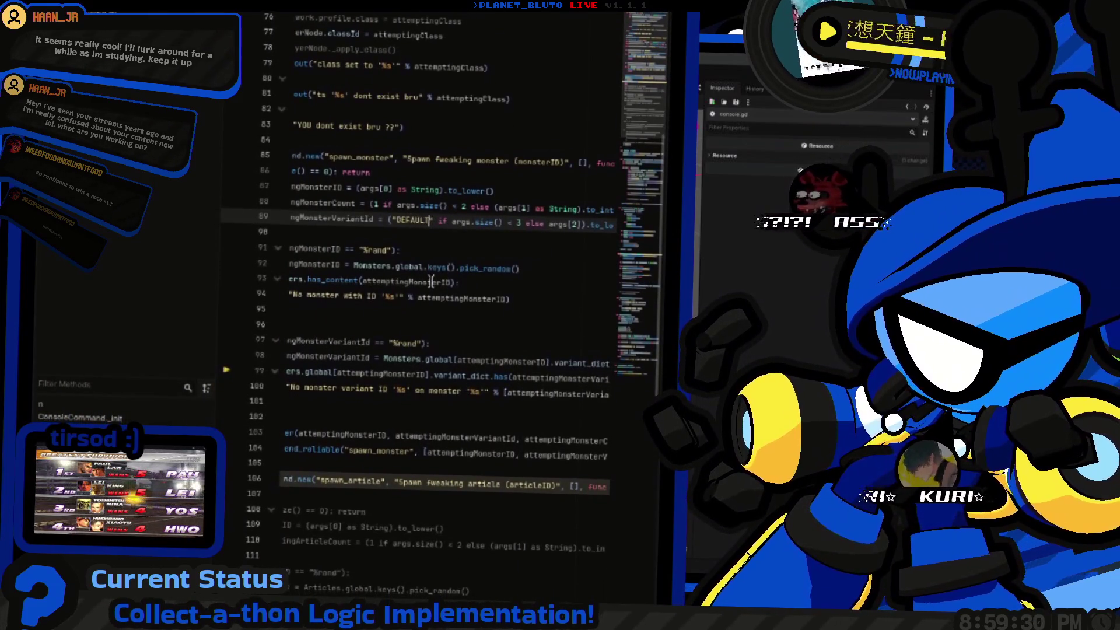
key(End)
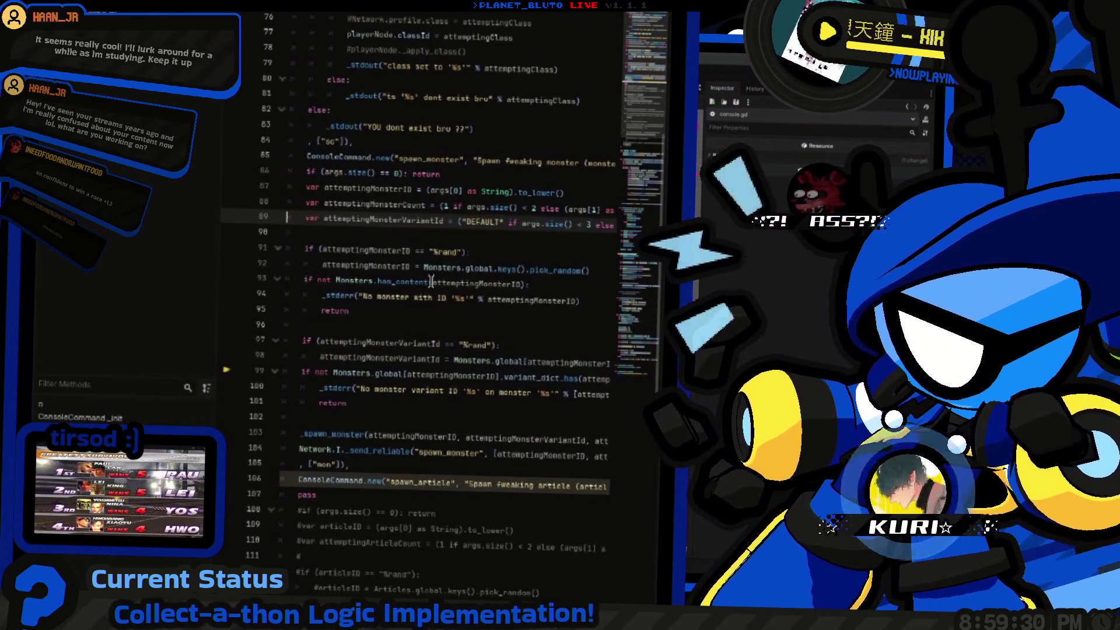
key(Home)
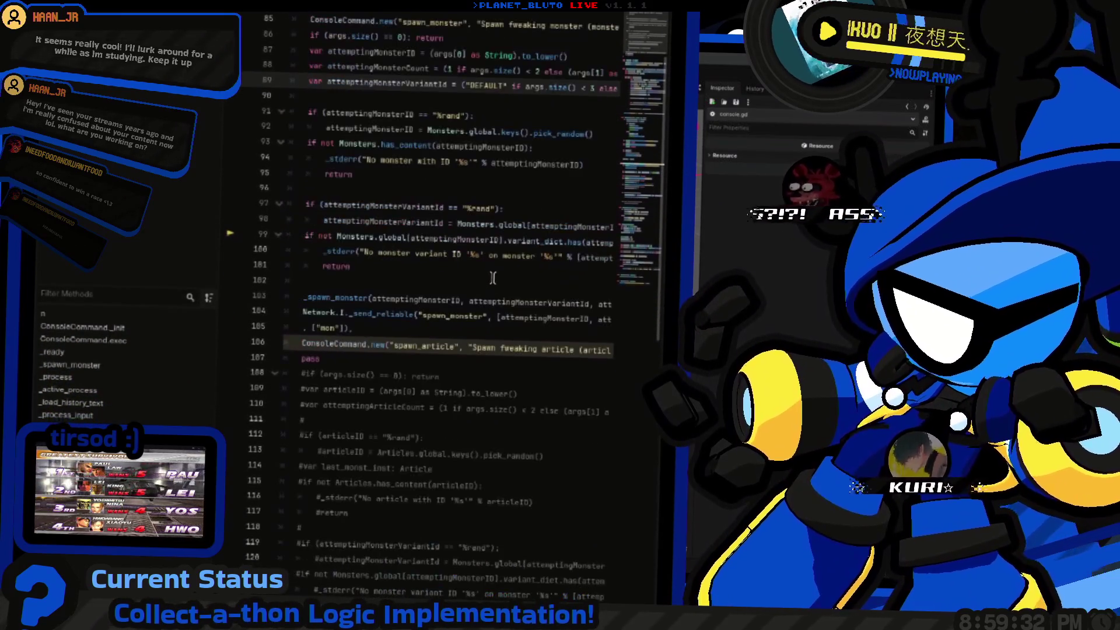
key(End)
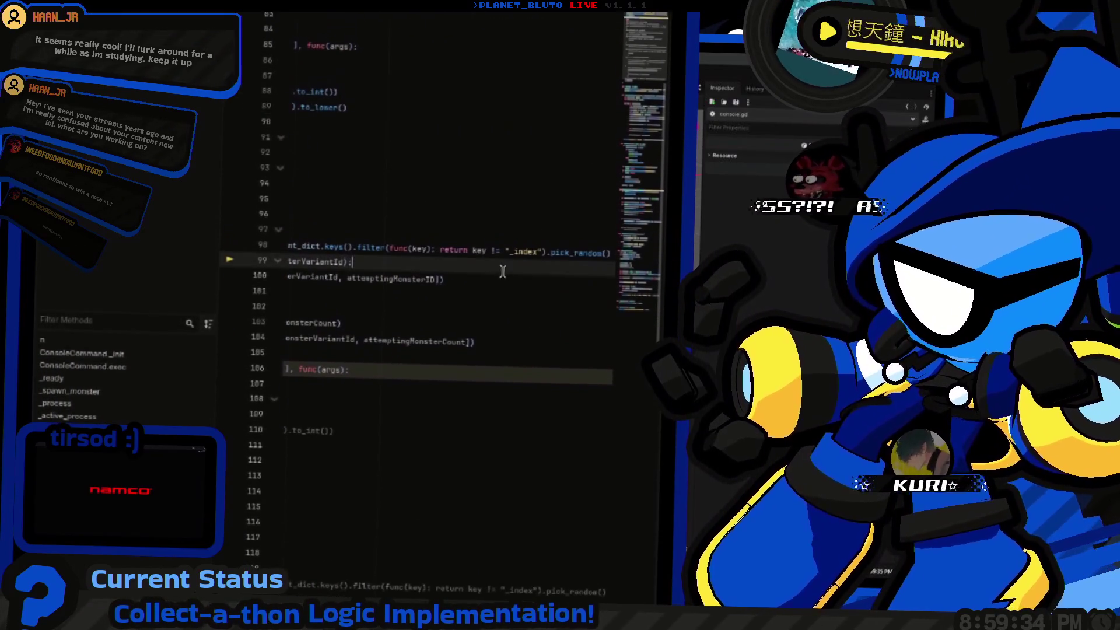
key(Home)
key(End)
key(Home)
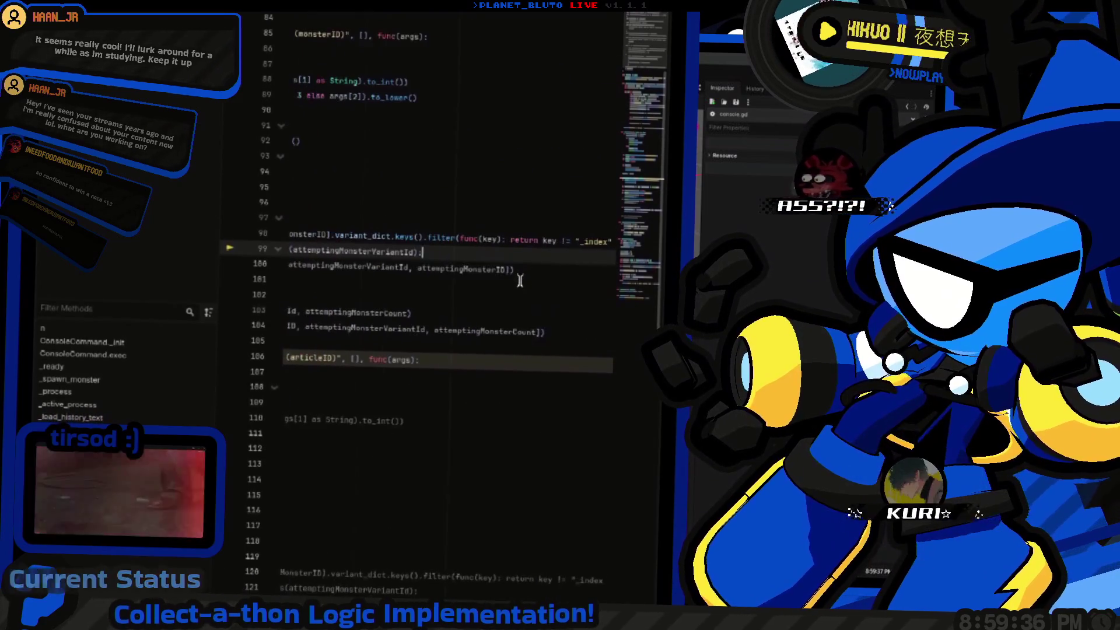
key(End)
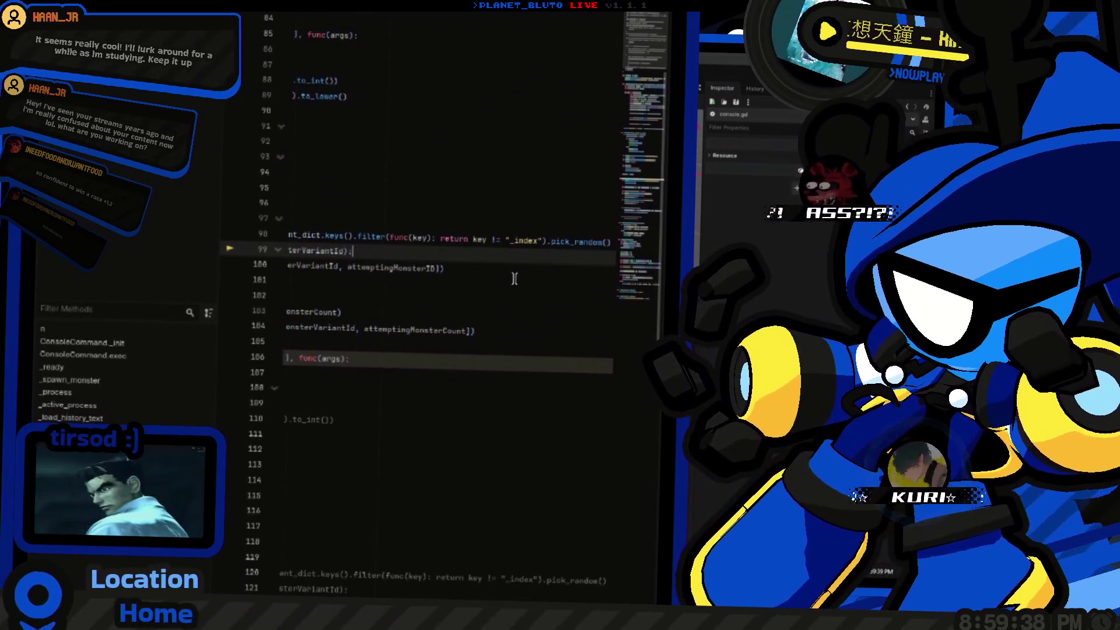
Glance at monster_variant.gd, then go back to the 3D scene and debugger.
key(alt+Tab)
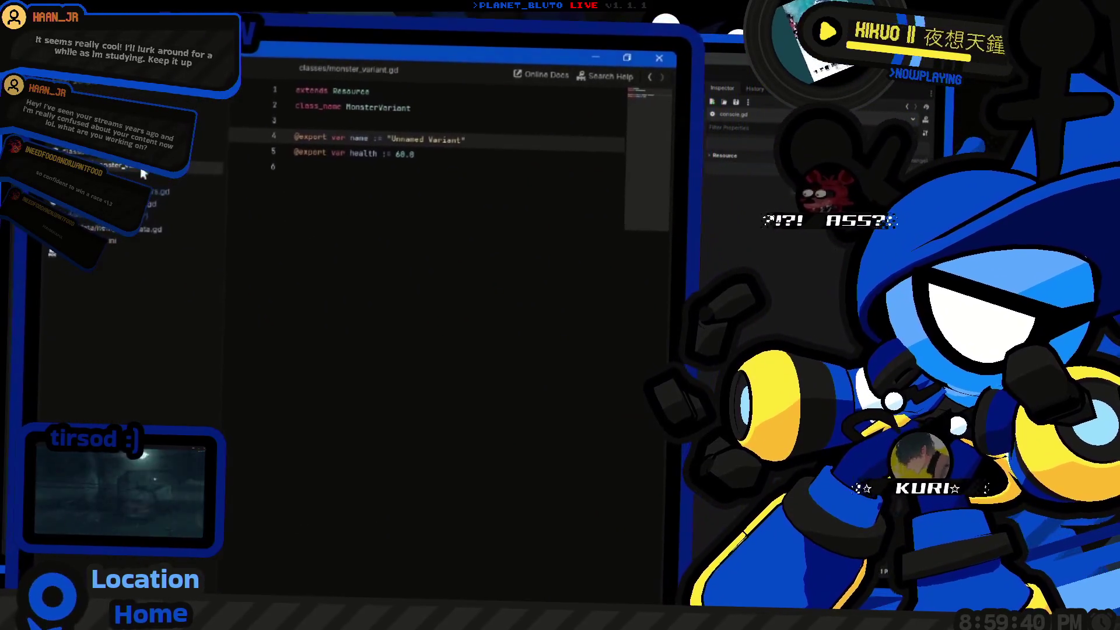
key(alt+Tab)
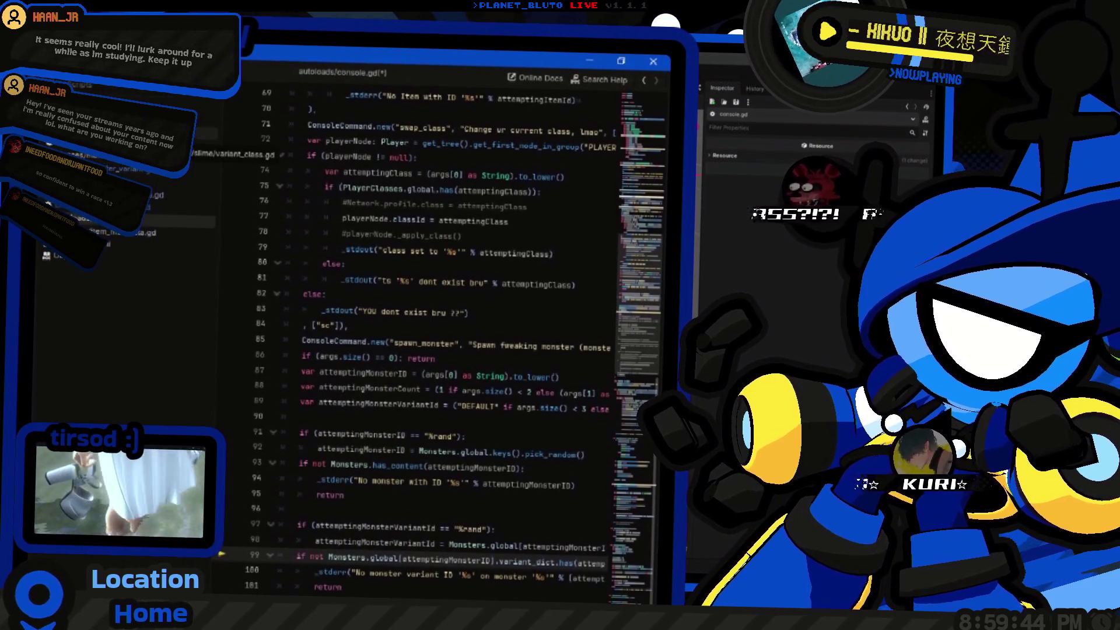
key(alt+Tab)
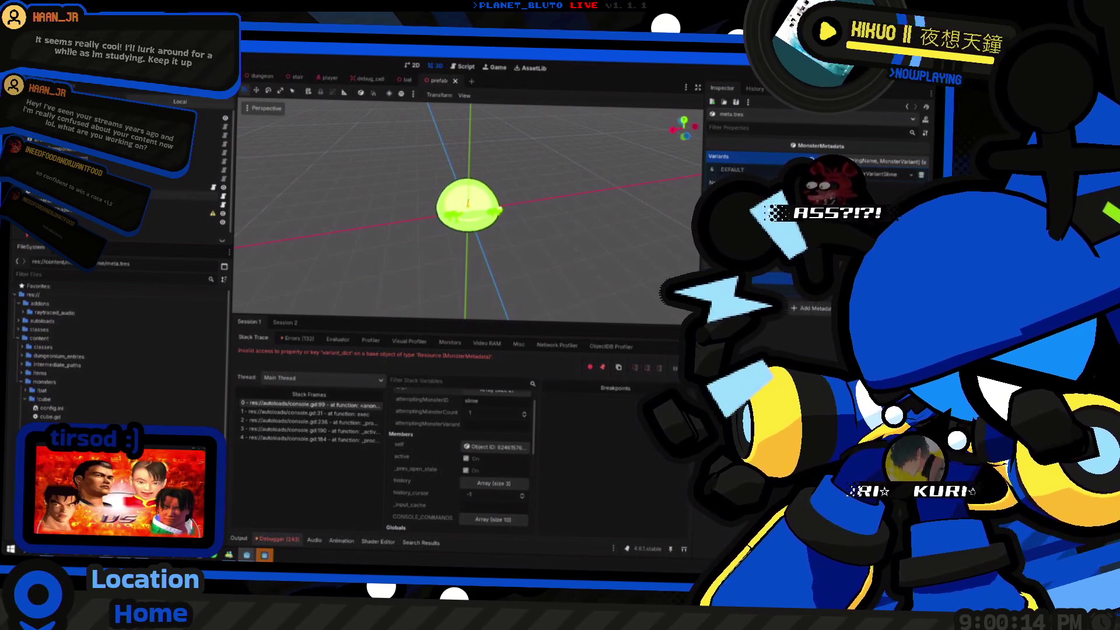
Cycle scripts until monster_variant.gd shows and place the cursor on empty line 6.
click(52, 407)
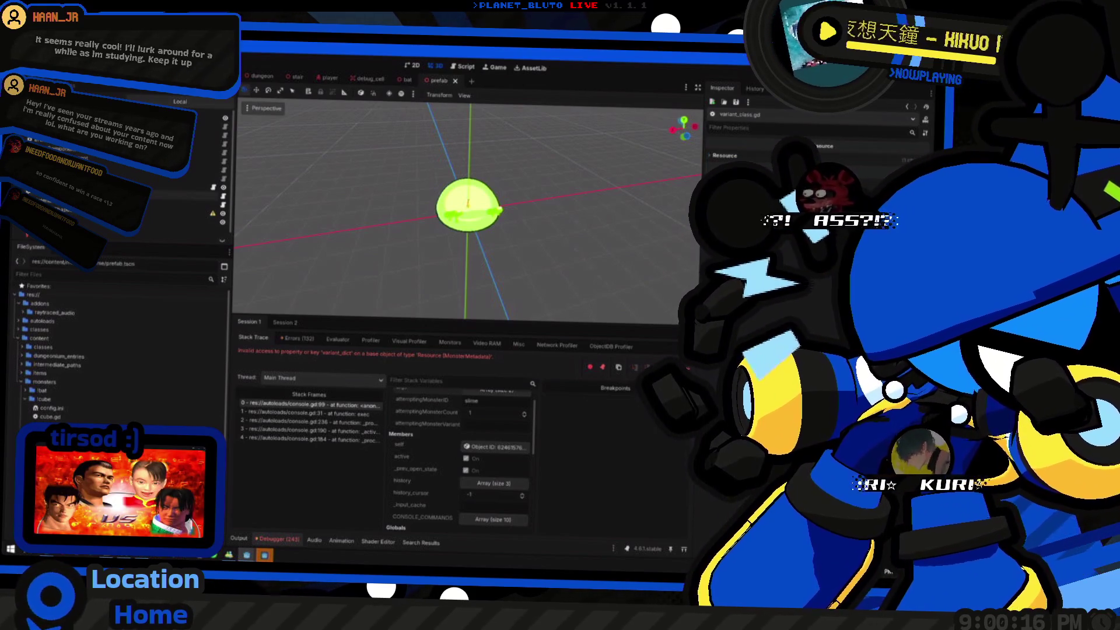
key(ctrl+F3)
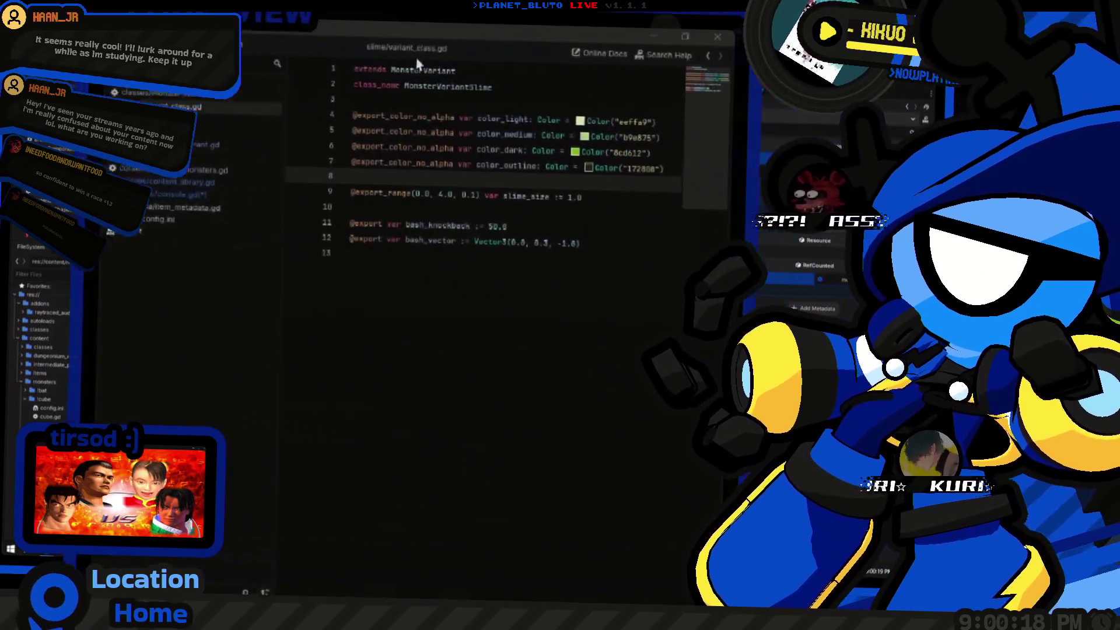
key(ctrl+F2)
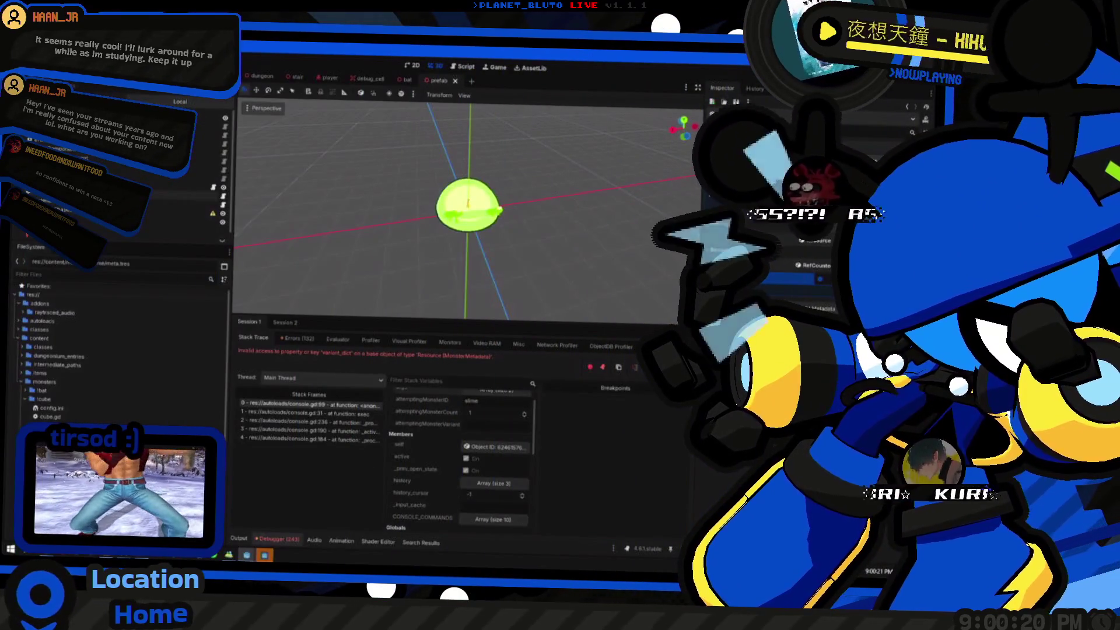
key(ctrl+F3)
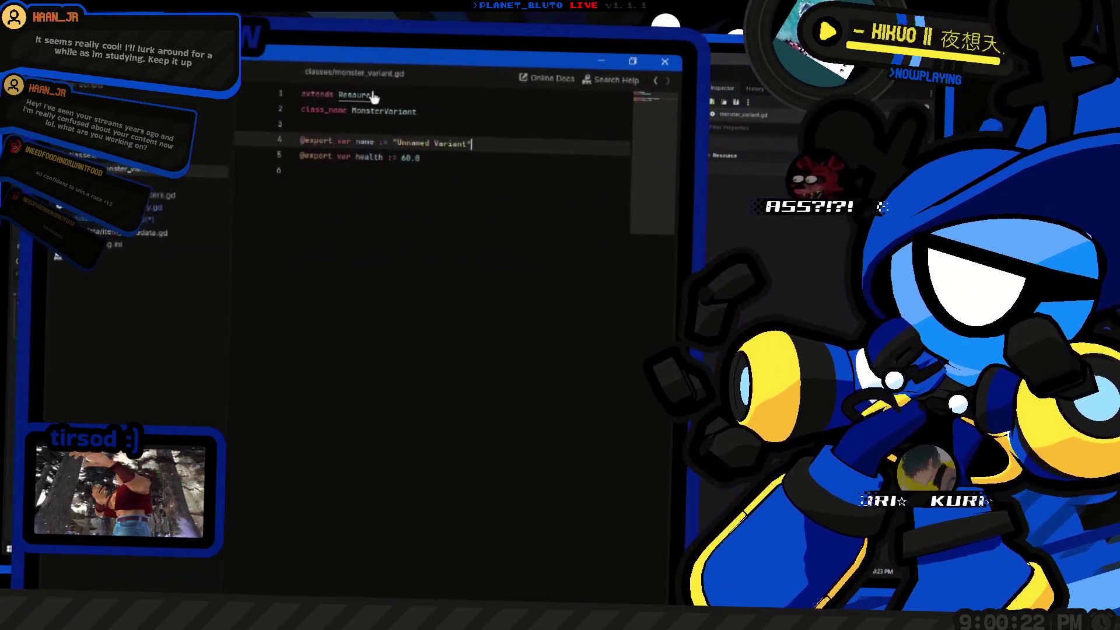
click(435, 265)
Copy the health export line into two new lines, renaming them prefab and script.
key(Up)
key(End)
key(shift+Home)
key(ctrl+c)
key(Down)
key(Return)
key(ctrl+v)
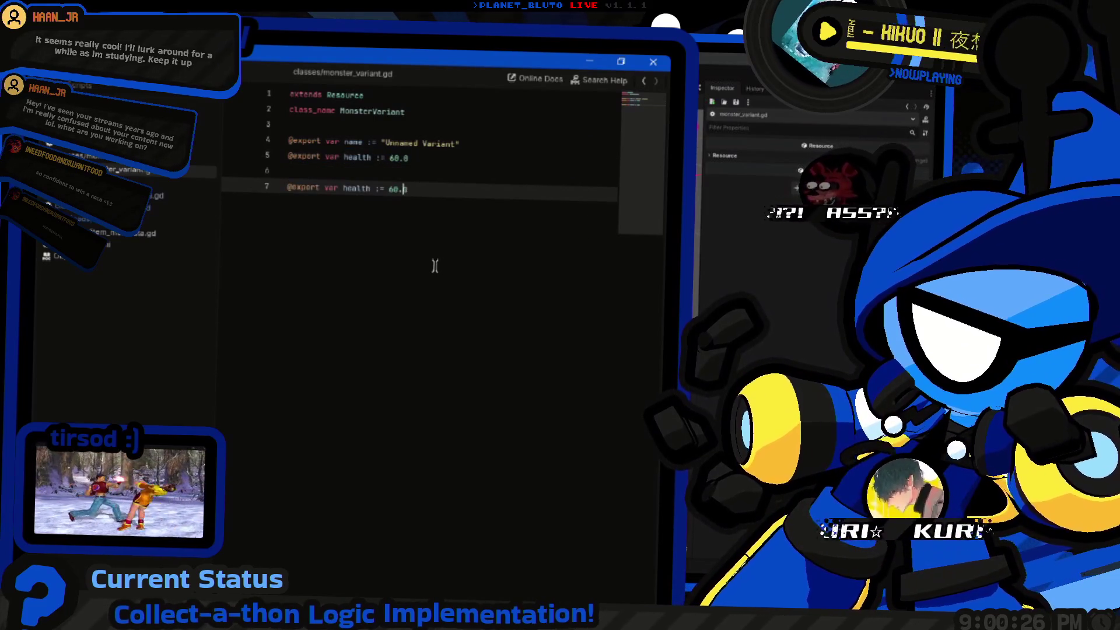
key(ctrl+shift+Right)
text(prefab)
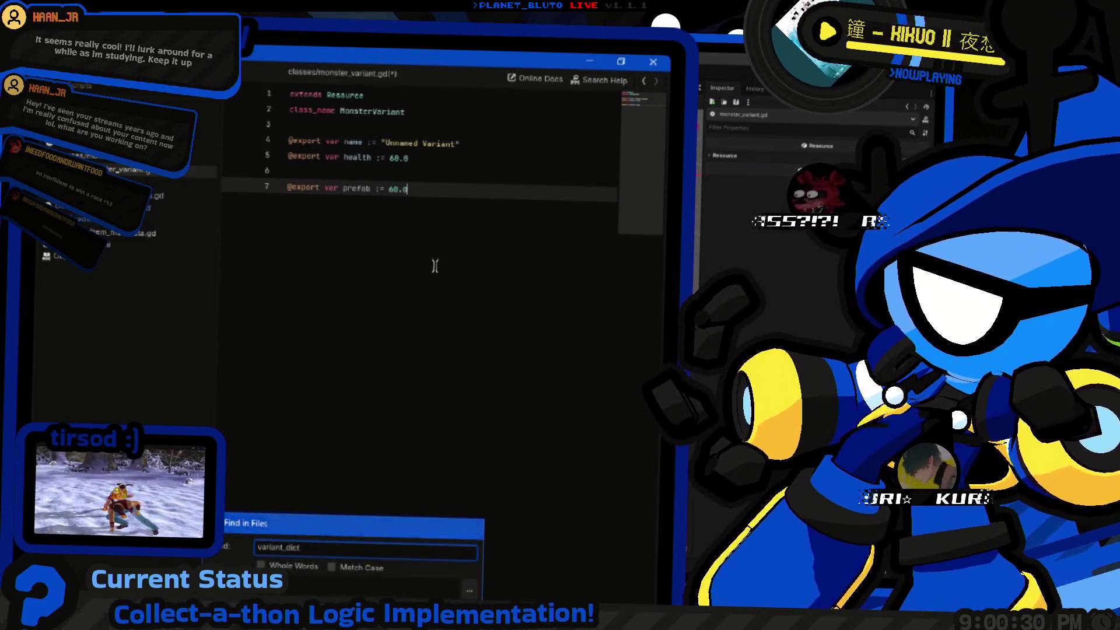
key(ctrl+shift+d)
key(ctrl+Right)
key(ctrl+Right)
key(ctrl+Right)
key(ctrl+shift+Right)
text(script)
Type line 7 as PackedScene instead of its 60 default, and line 8 as GDScript.
key(Up)
key(ctrl+Right)
key(ctrl+Right)
key(ctrl+Left)
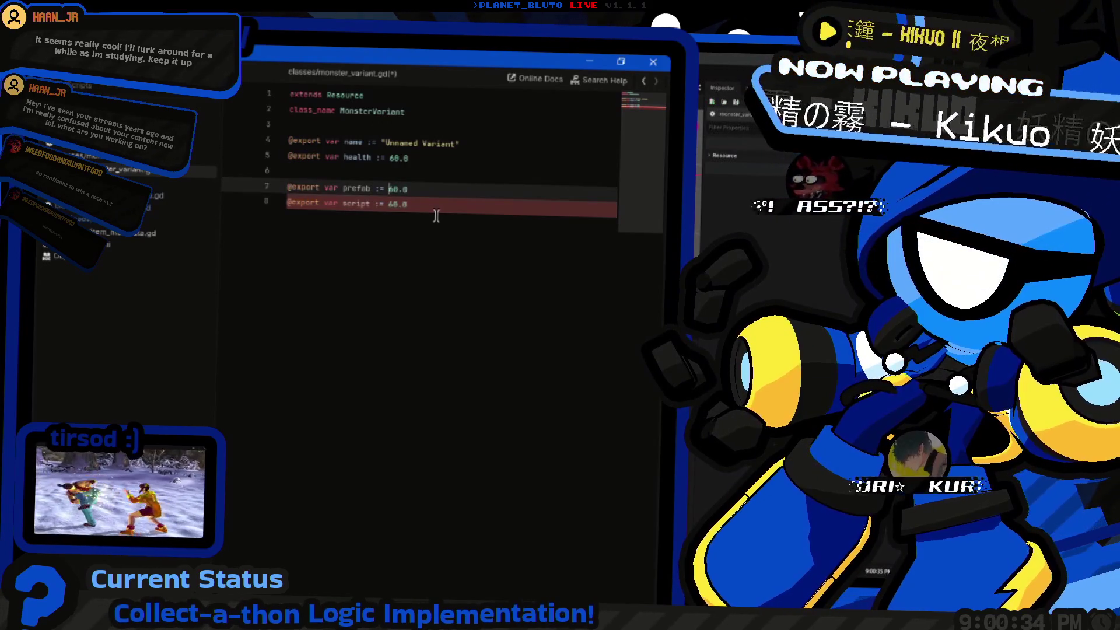
key(shift+End)
text(: Pac)
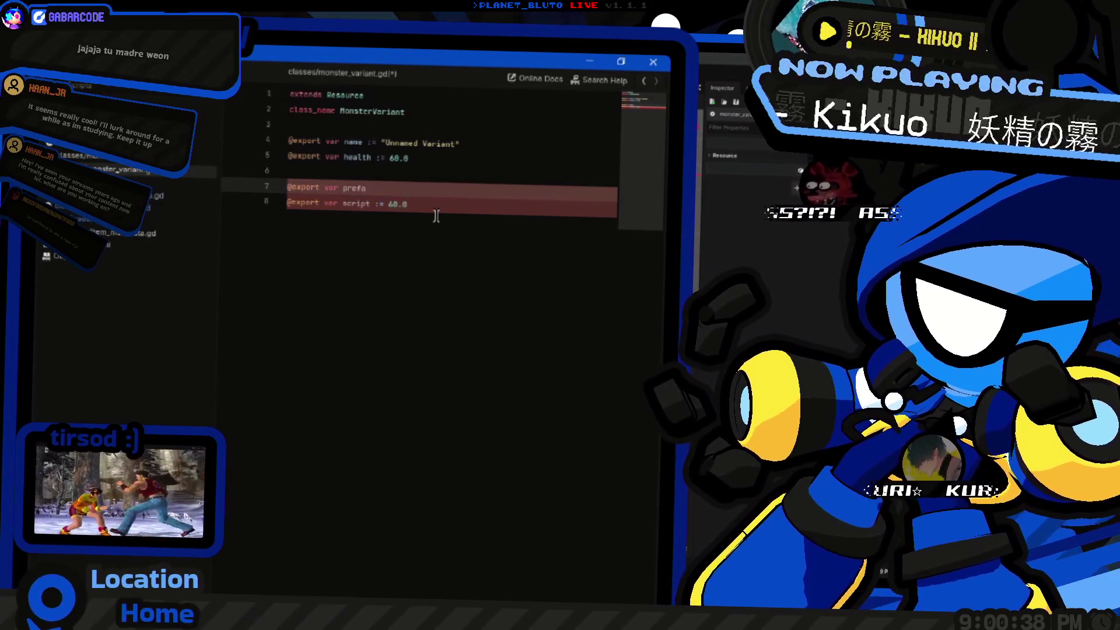
text(ked)
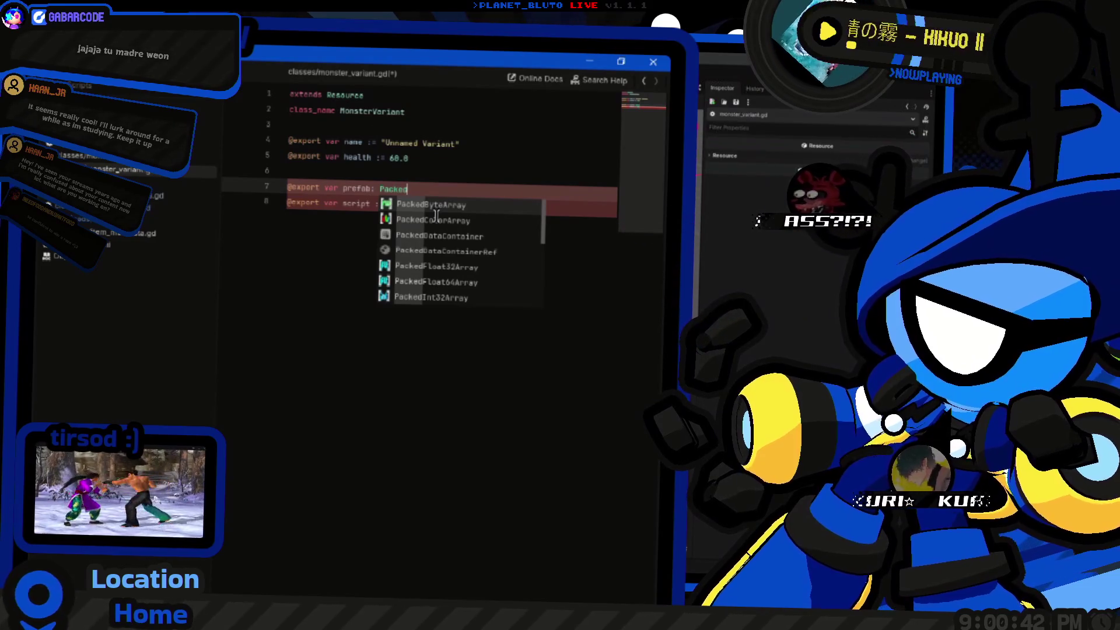
text(Sc)
key(Return)
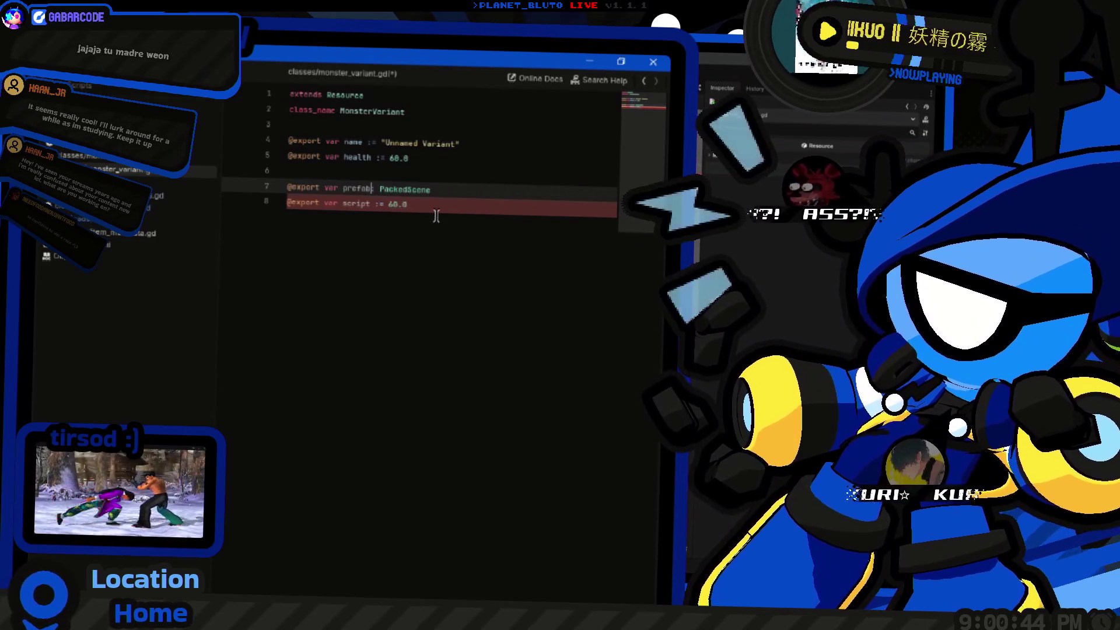
key(Down)
key(ctrl+Right)
text(: PackedScene)
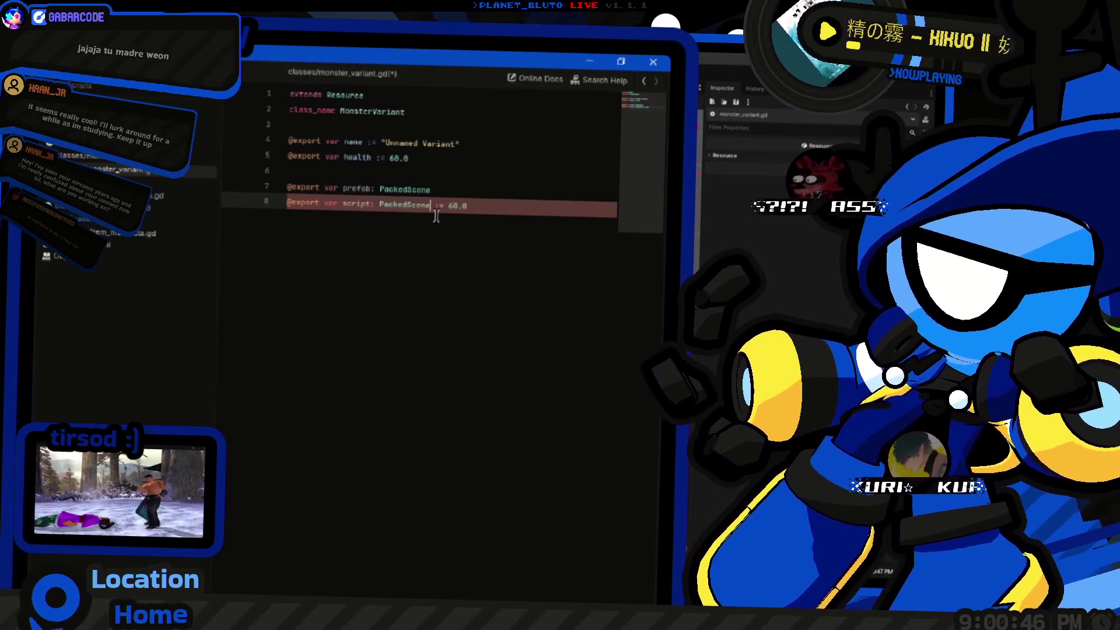
key(ctrl+BackSpace)
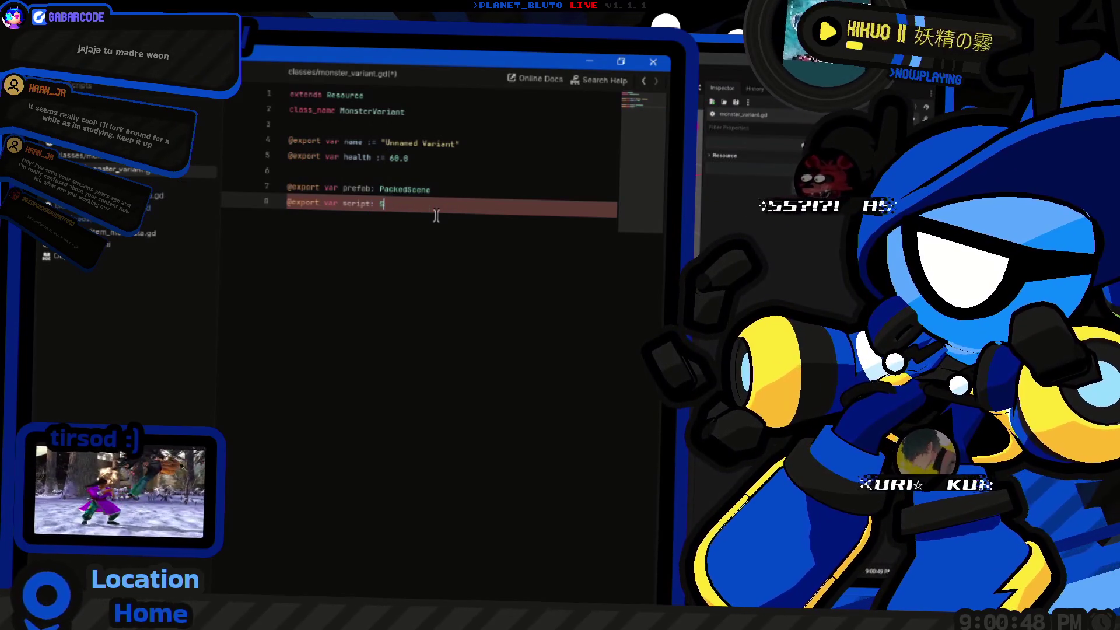
text(Script)
key(Return)
key(ctrl+BackSpace)
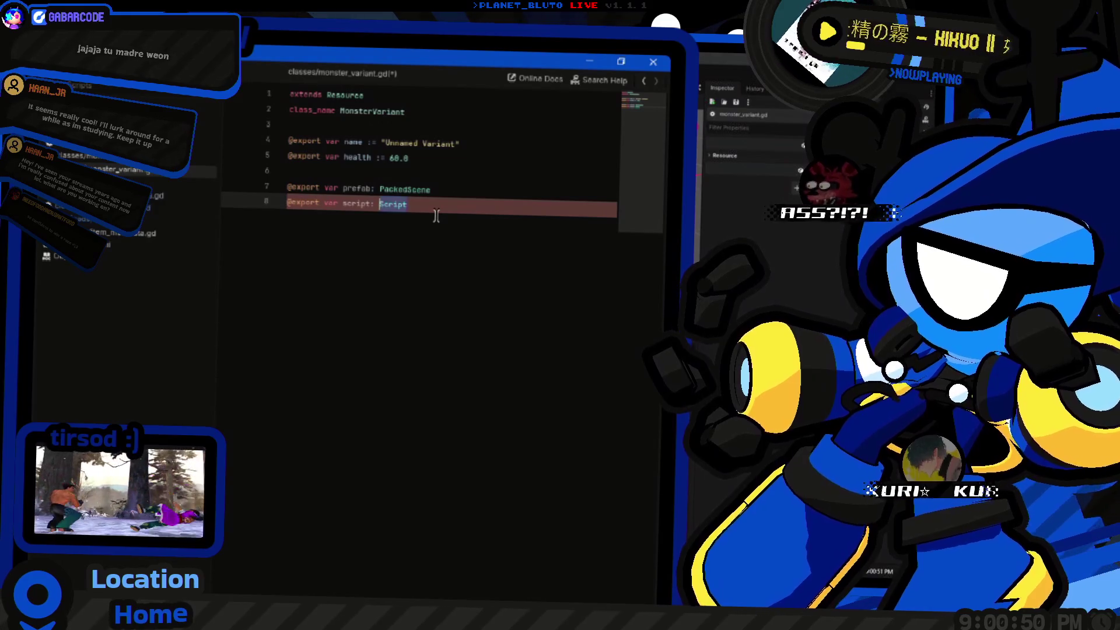
text(GD)
key(Return)
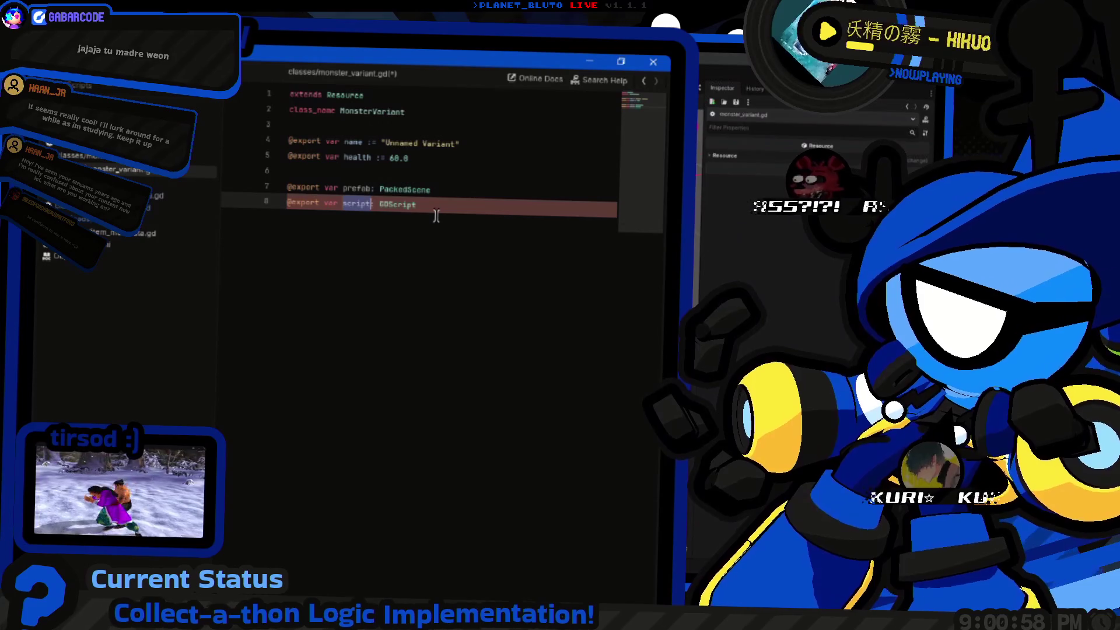
Prefix both property names with instance and add a blank line after line 8.
key(ctrl+Left)
key(ctrl+Left)
key(ctrl+Left)
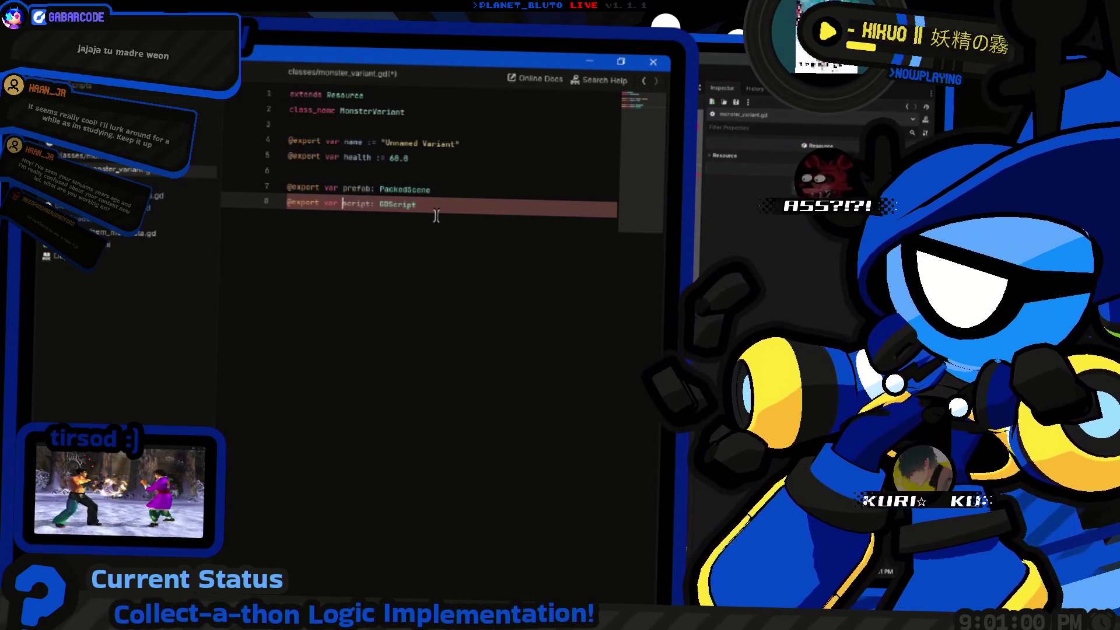
text(instance_)
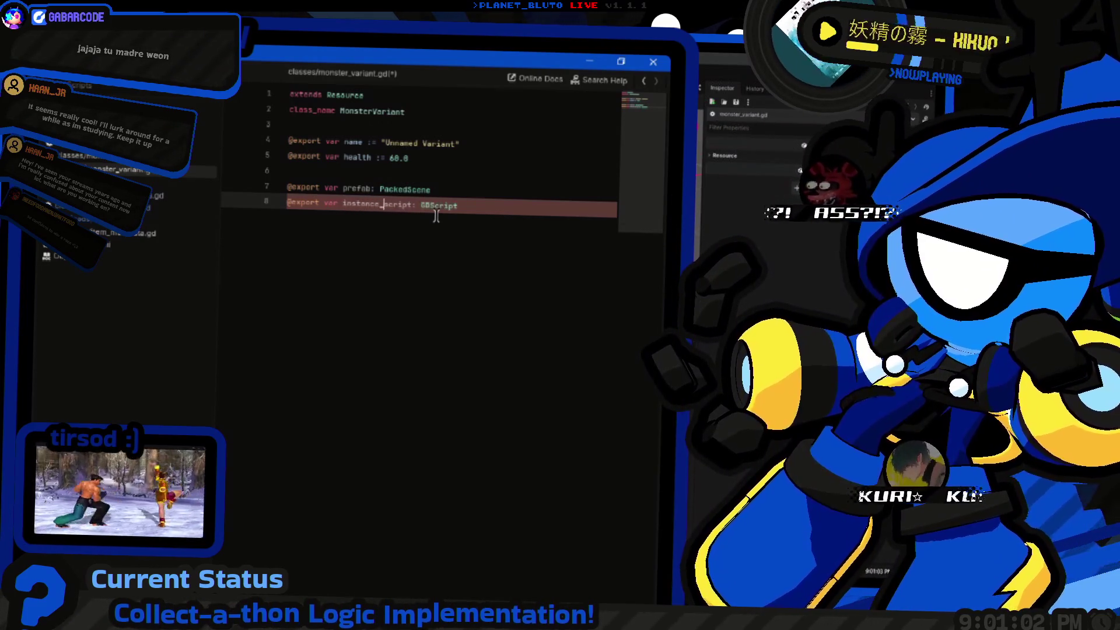
key(Up)
key(ctrl+Left)
key(ctrl+Left)
text(tance)
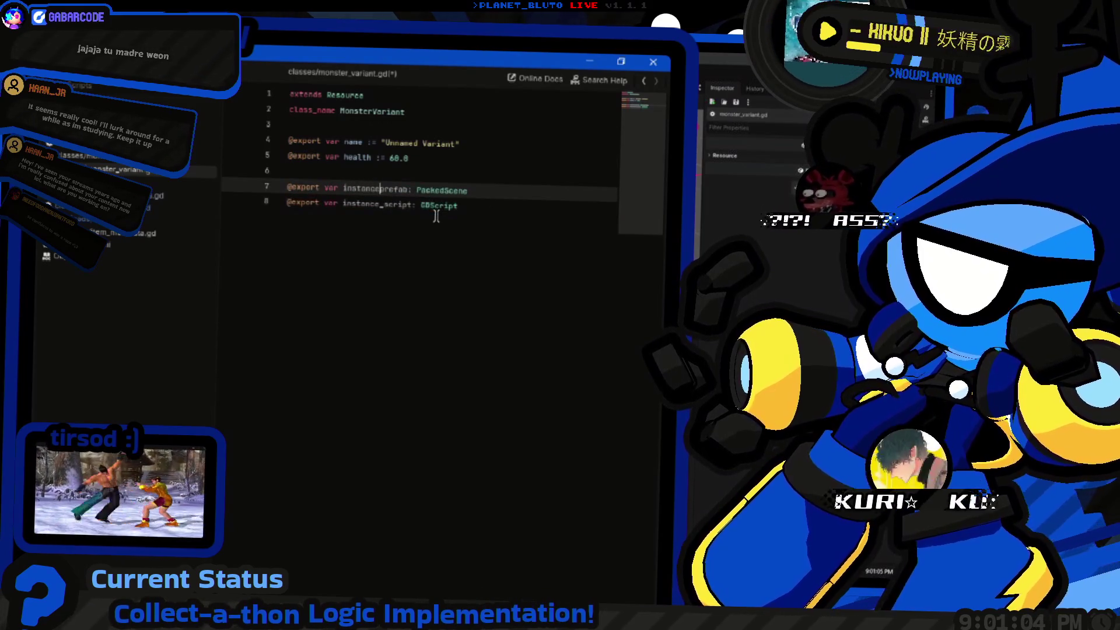
key(Down)
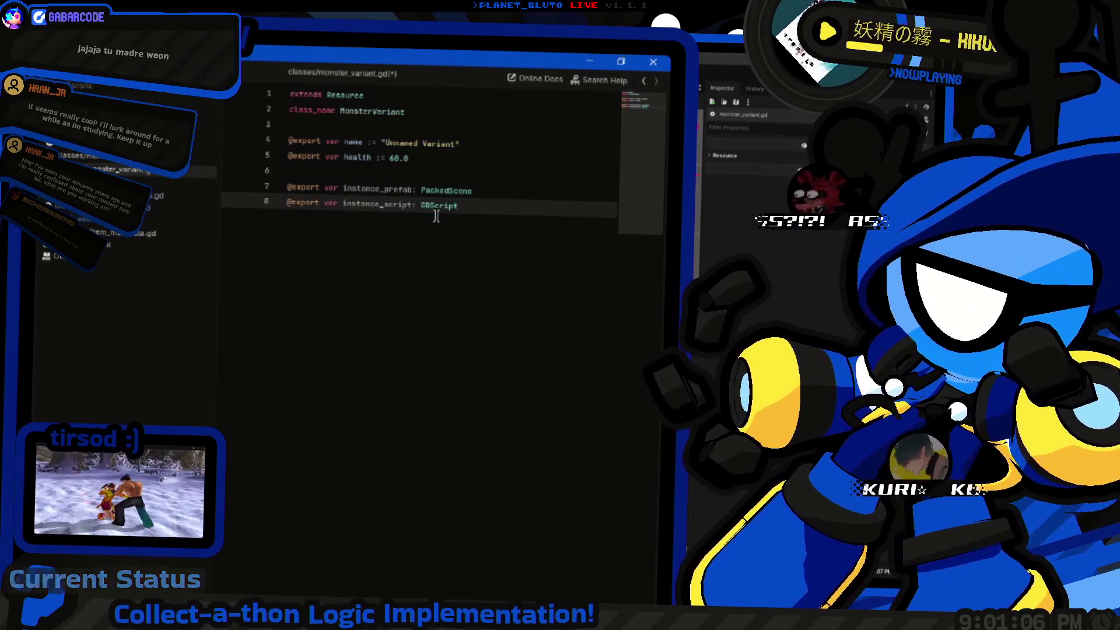
key(Return)
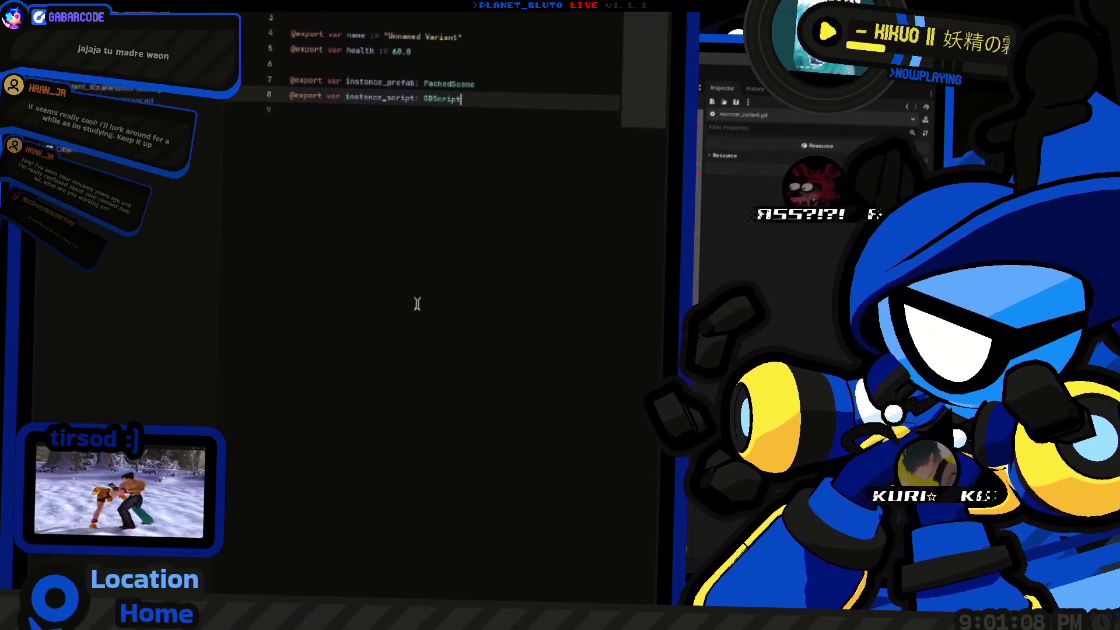
Finalize the property names as prefab_script and prefab_scene.
key(BackSpace)
key(BackSpace)
key(BackSpace)
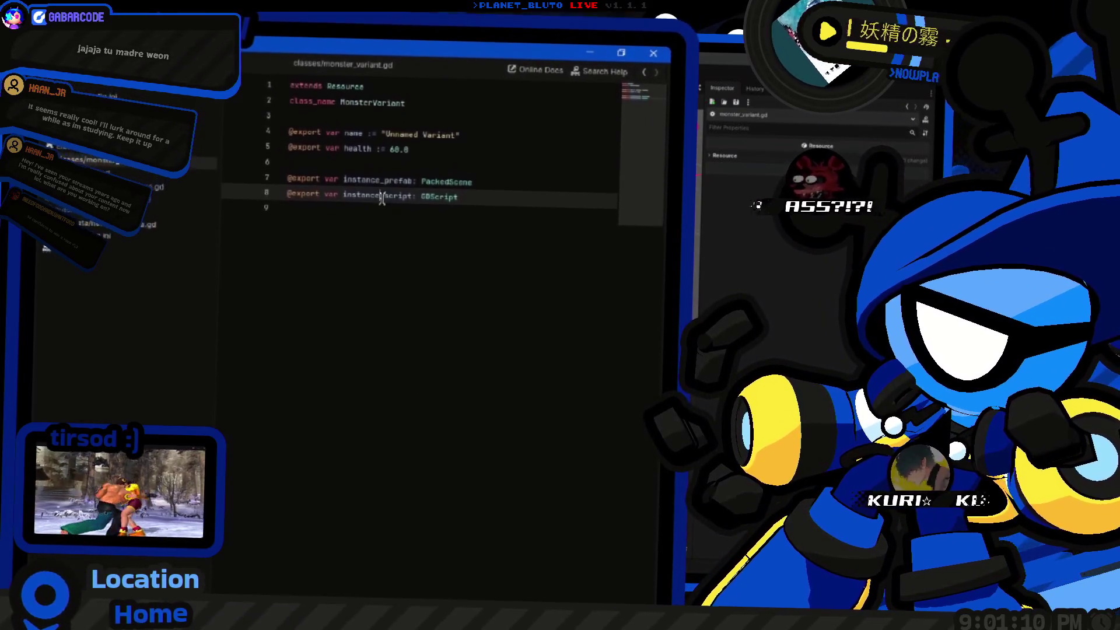
text(prefab)
key(Up)
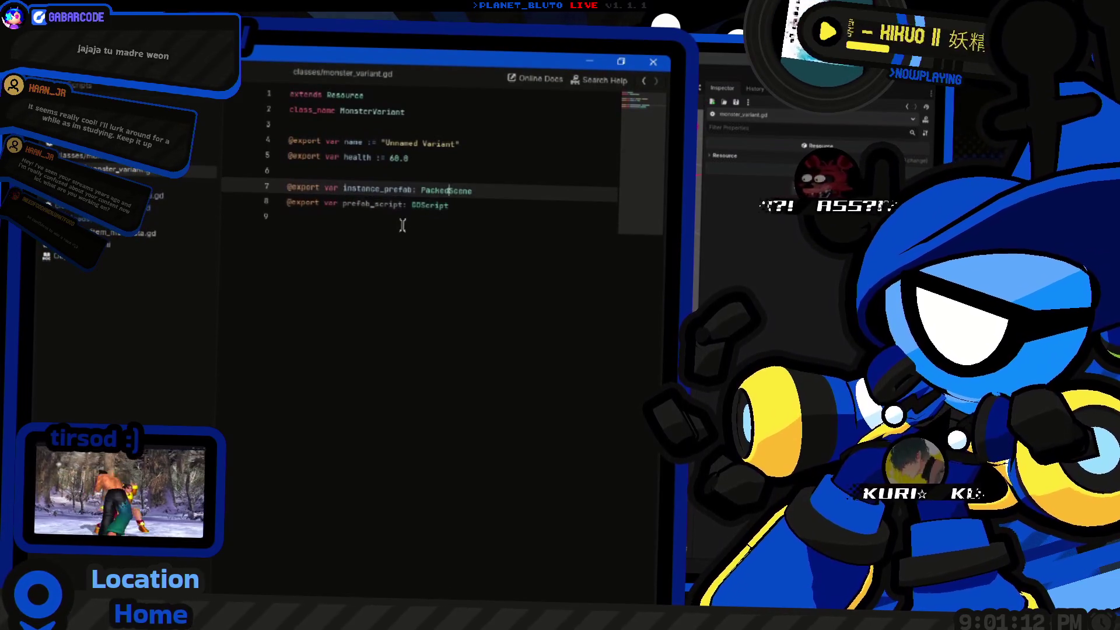
key(ctrl+shift+Right)
key(shift+Left)
key(shift+Left)
key(shift+Left)
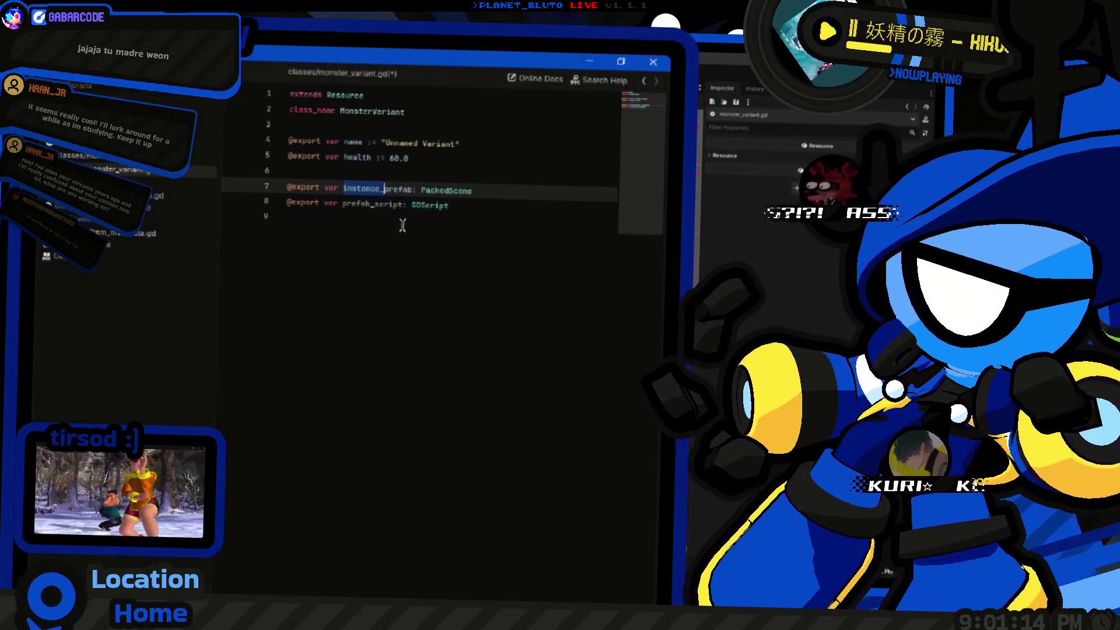
key(BackSpace)
key(ctrl+Right)
text(_scene)
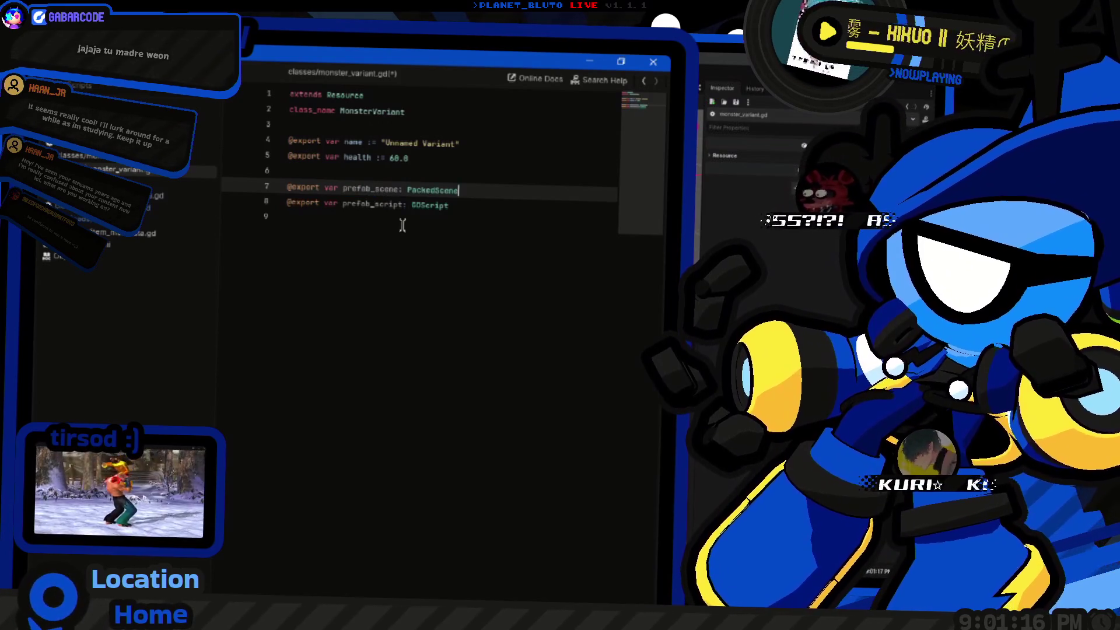
key(alt+Tab)
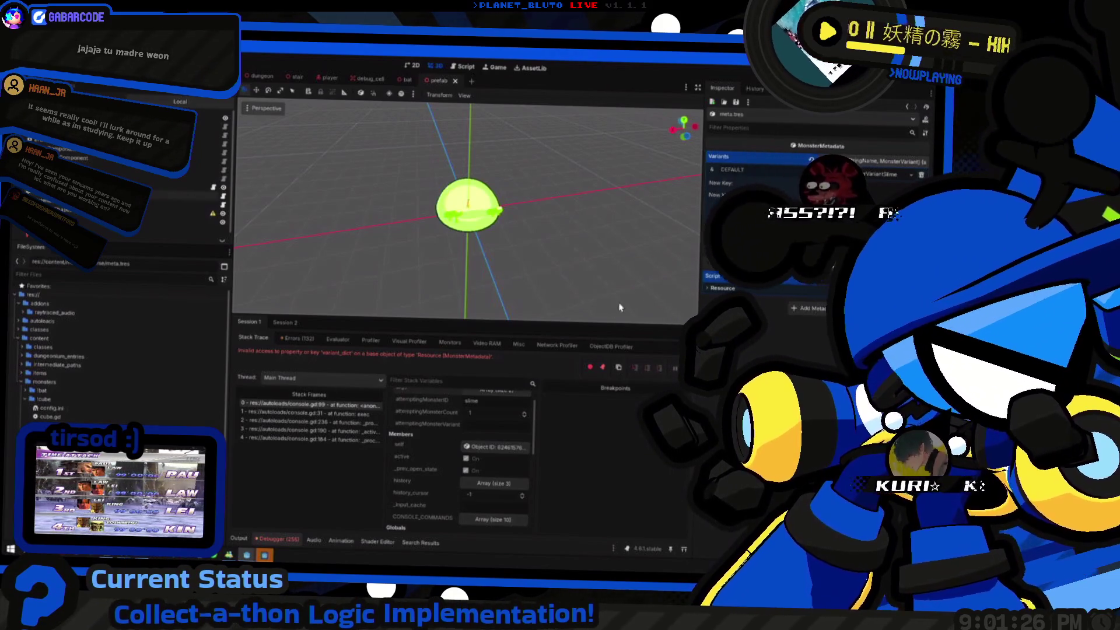
Delete the prefab_scene and prefab_script lines from monster_variant.gd.
click(811, 161)
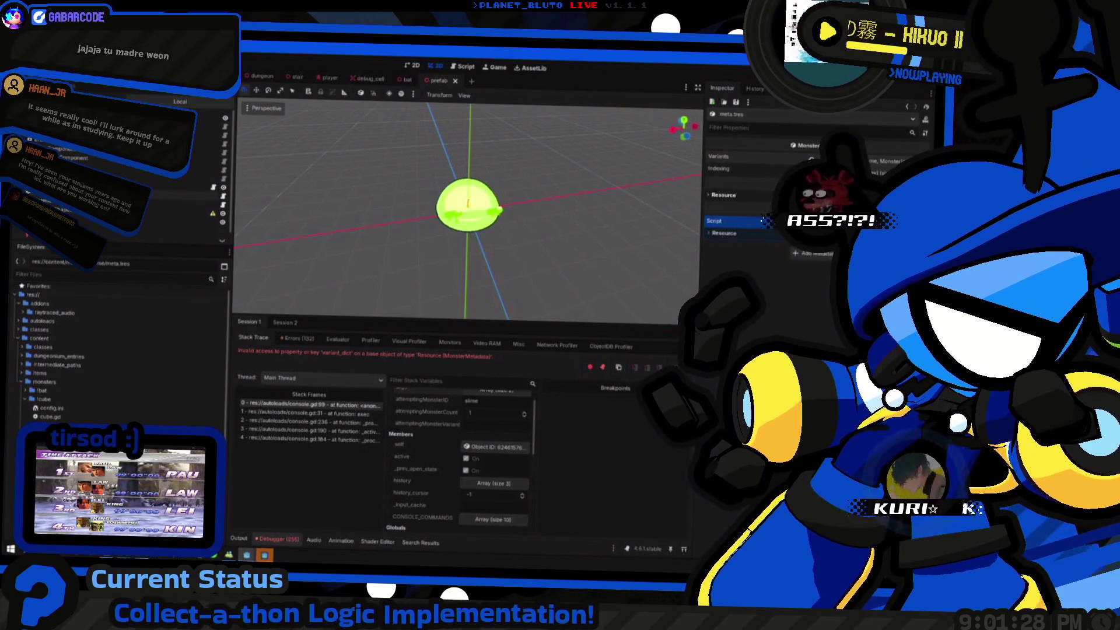
click(734, 221)
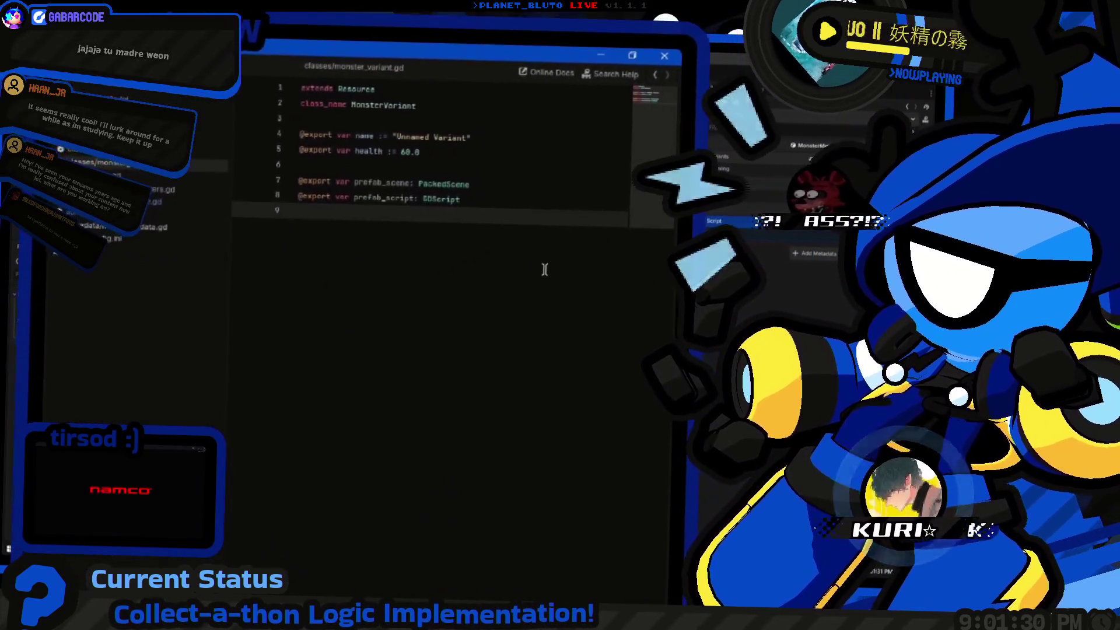
key(shift+Up)
key(shift+Up)
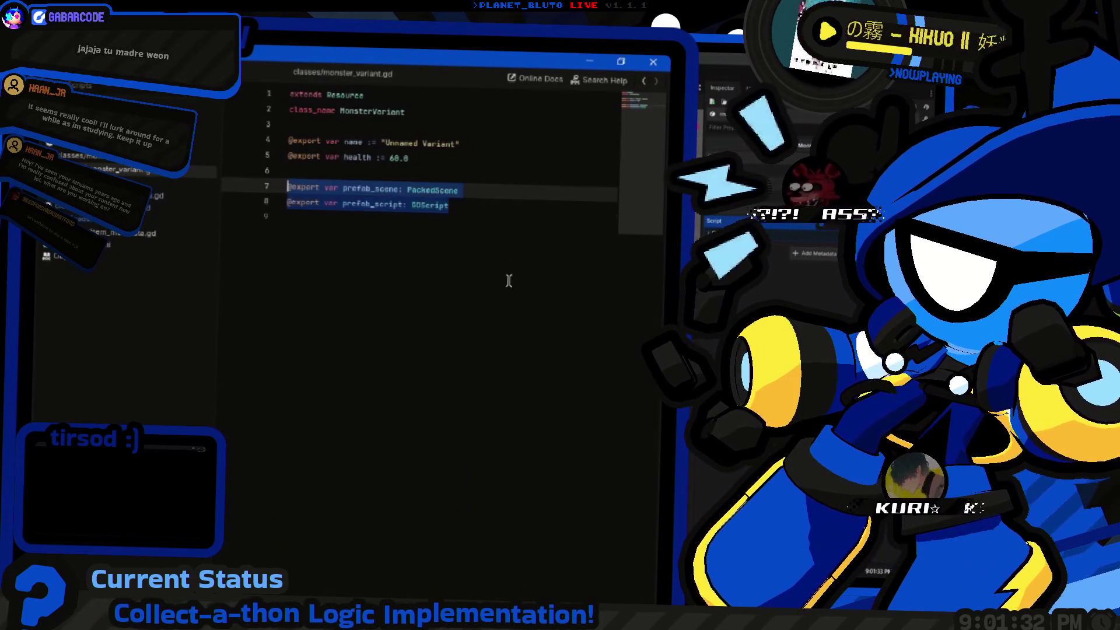
key(Delete)
key(BackSpace)
key(BackSpace)
key(Up)
key(Up)
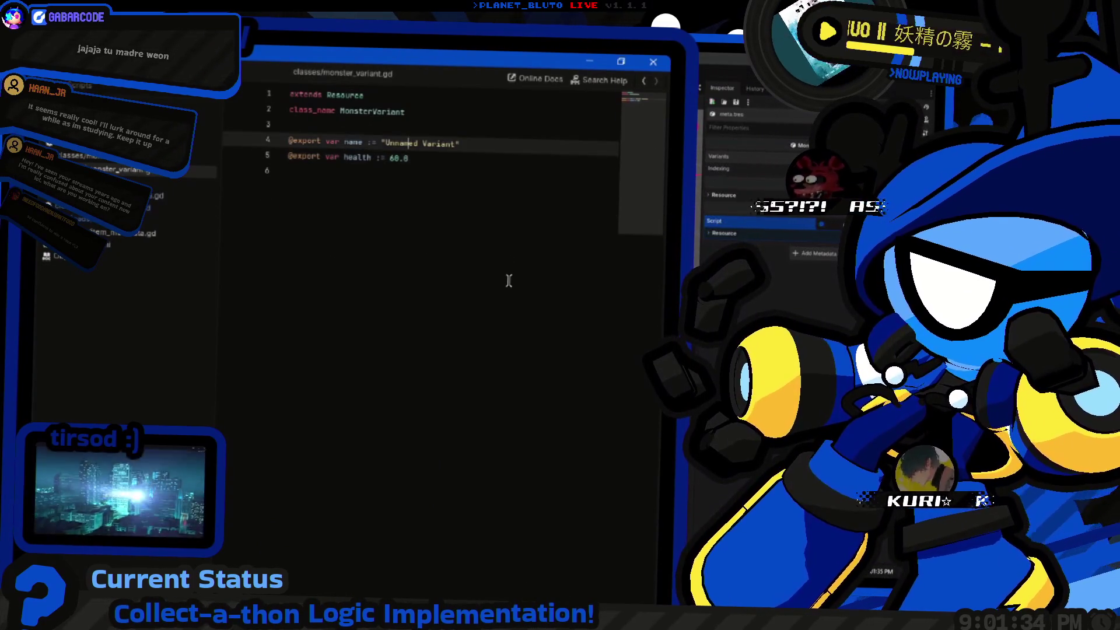
key(Down)
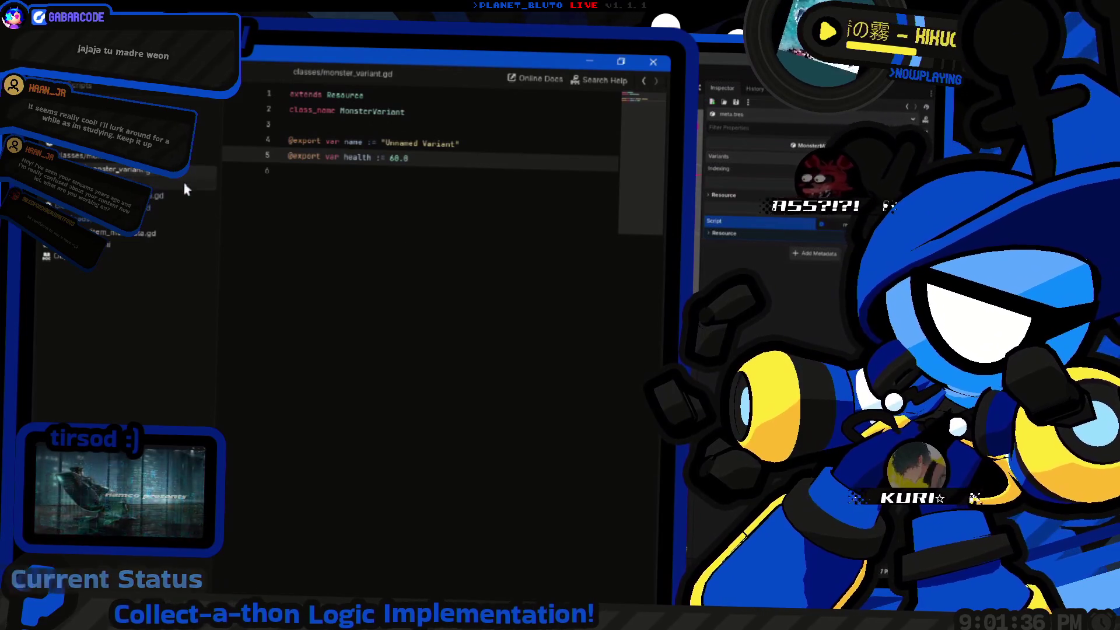
click(187, 134)
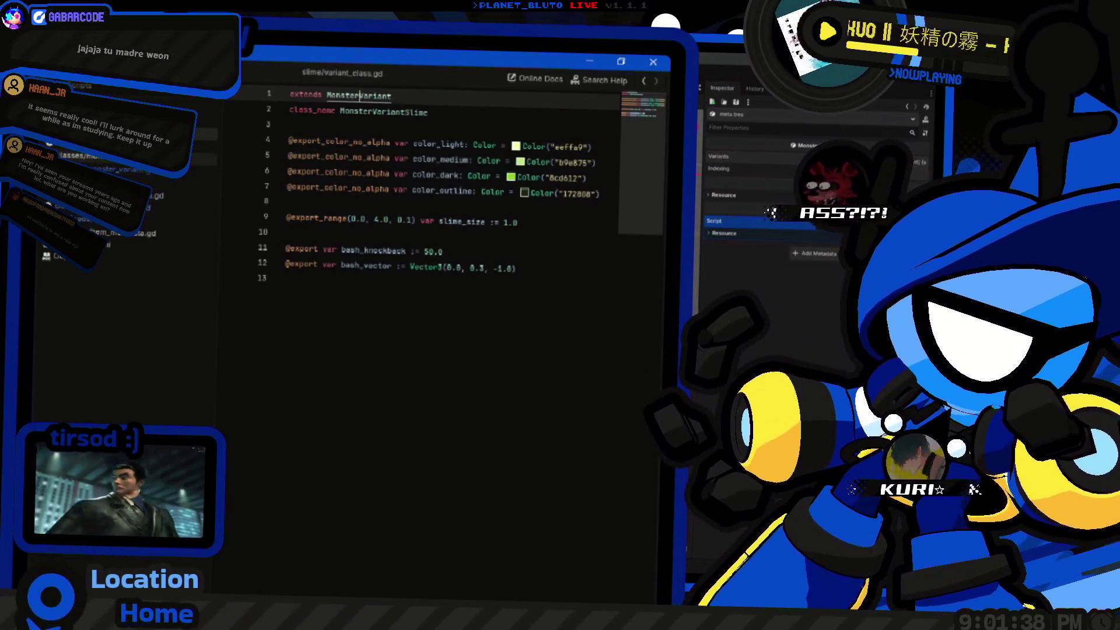
click(175, 120)
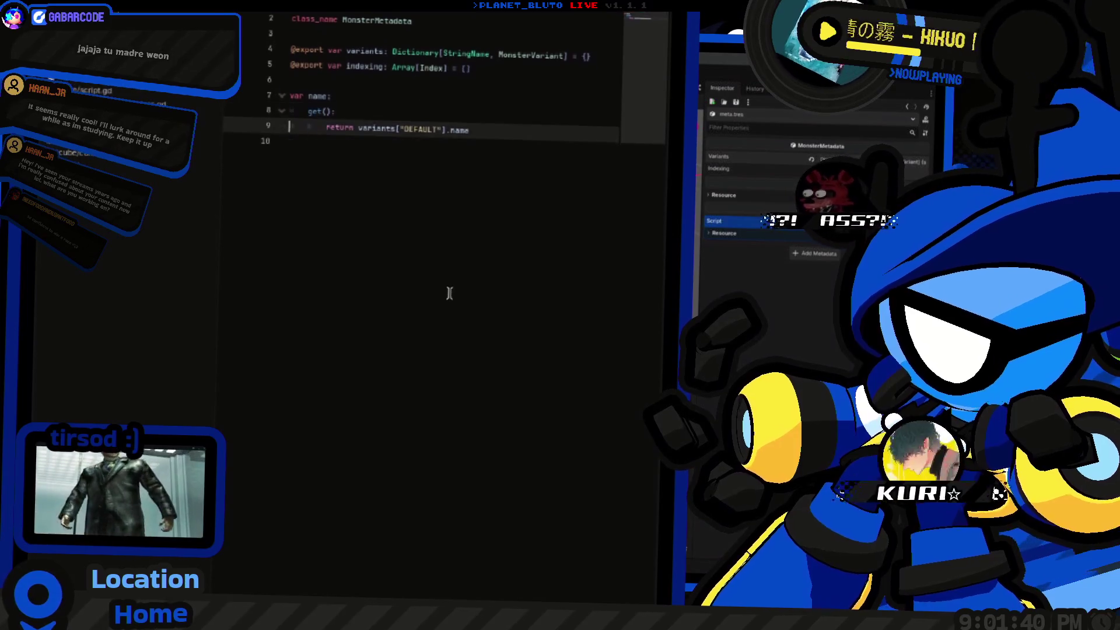
text(@export var prefab_scene: PackedScene @export var prefab_script: GDScript)
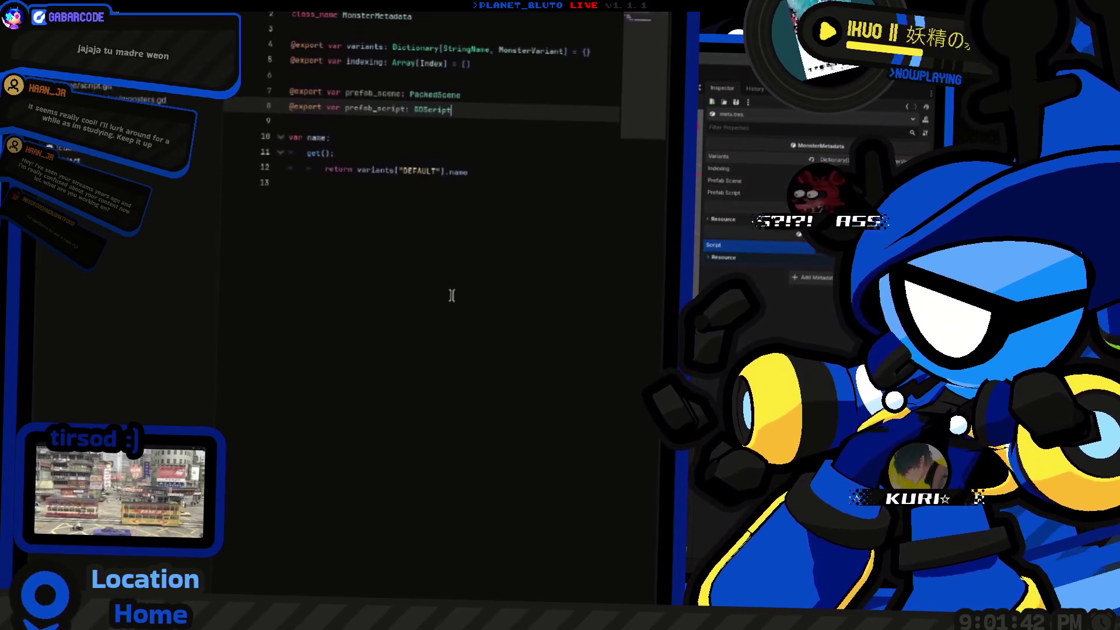
key(ctrl+F2)
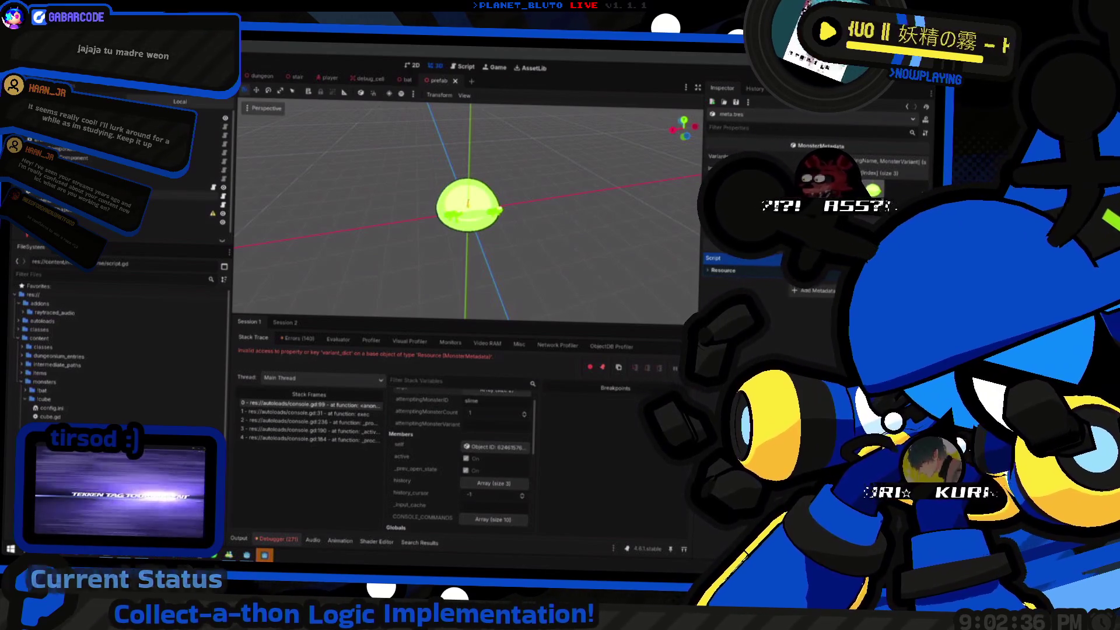
Delete monster_metadata.gd's empty trailing line 13 and save.
key(ctrl+F3)
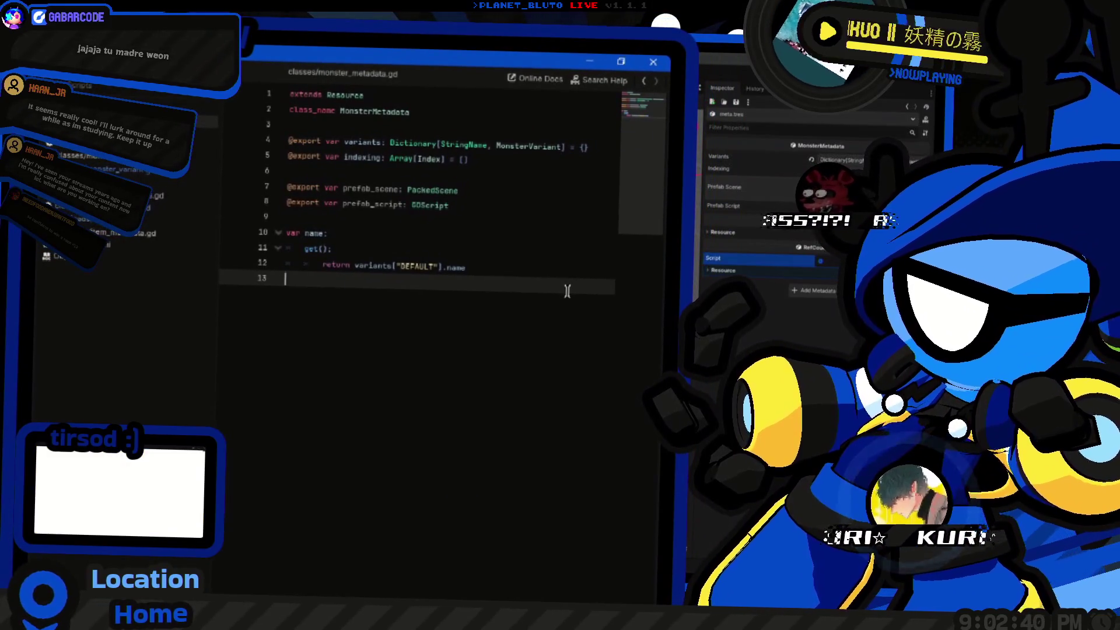
key(BackSpace)
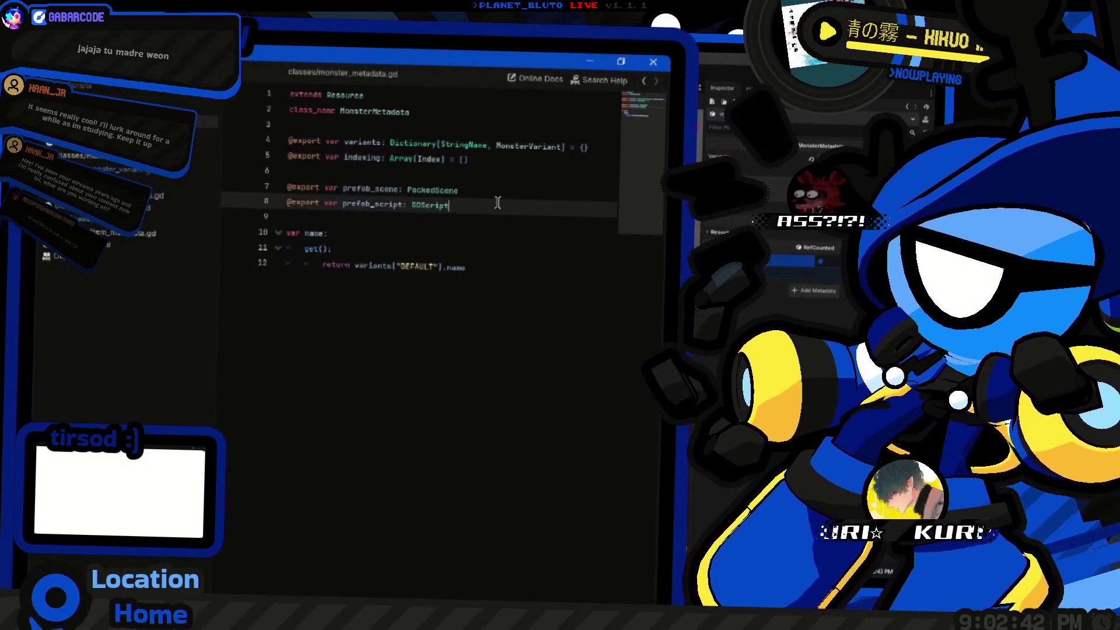
click(532, 174)
click(537, 165)
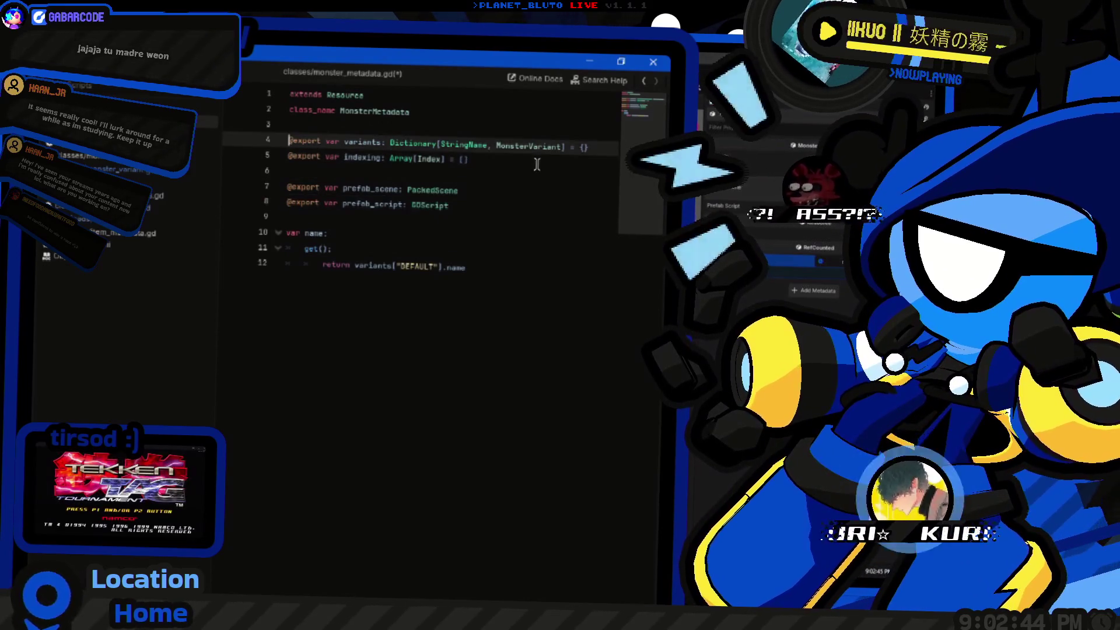
click(514, 313)
key(ctrl+s)
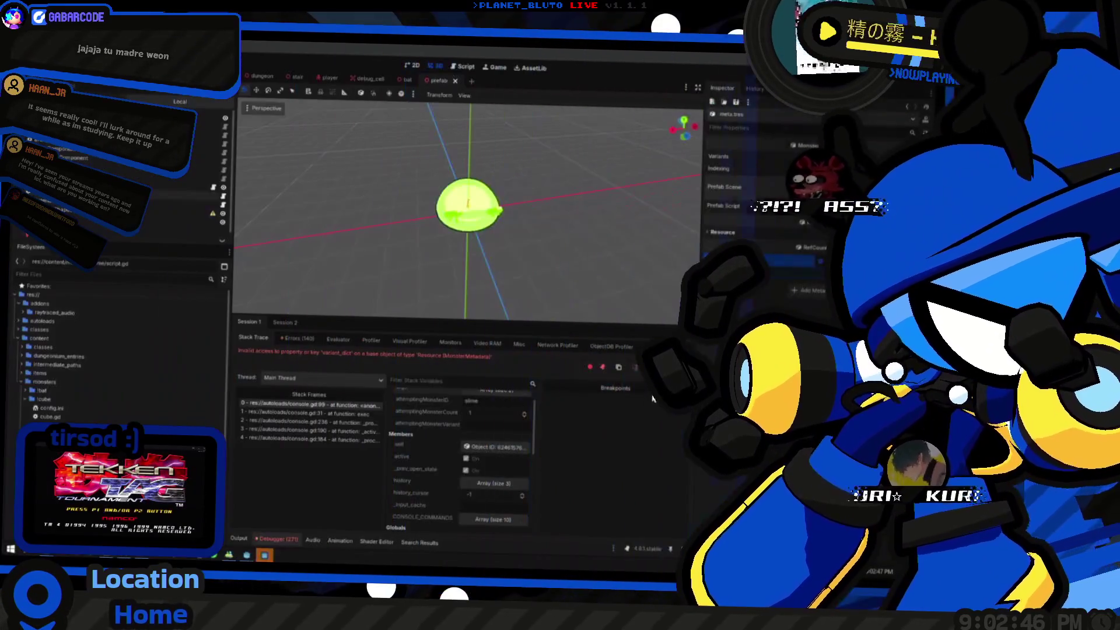
Orbit around the slime model and re-check monster_metadata.gd's code lines.
mouse_move(522, 217)
mouse_down()
mouse_move(387, 197)
mouse_move(491, 217)
mouse_up()
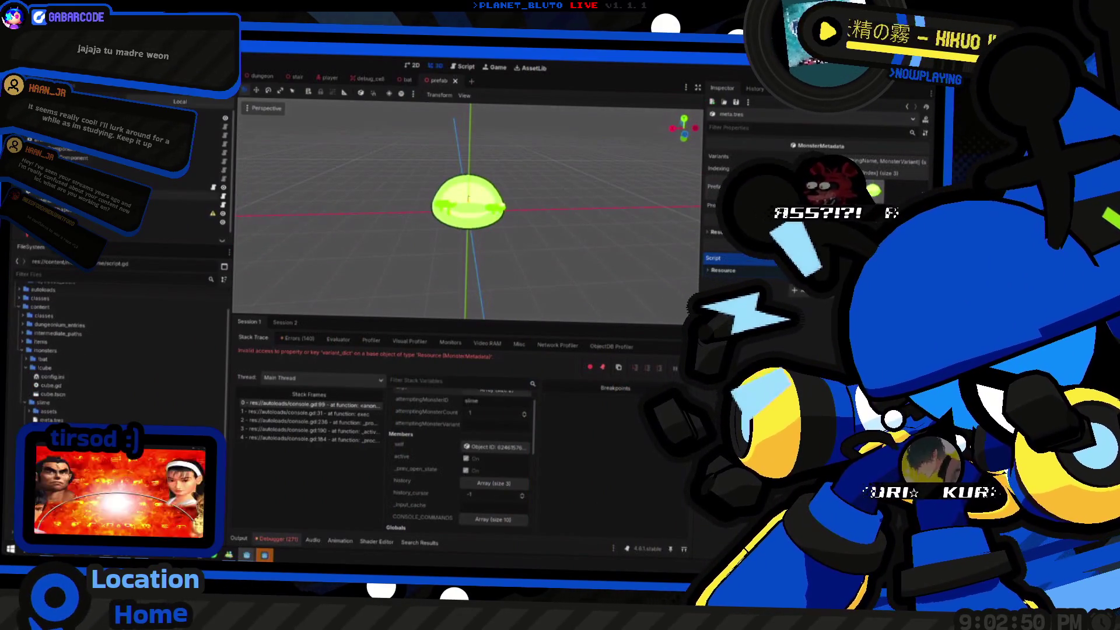
key(ctrl+F3)
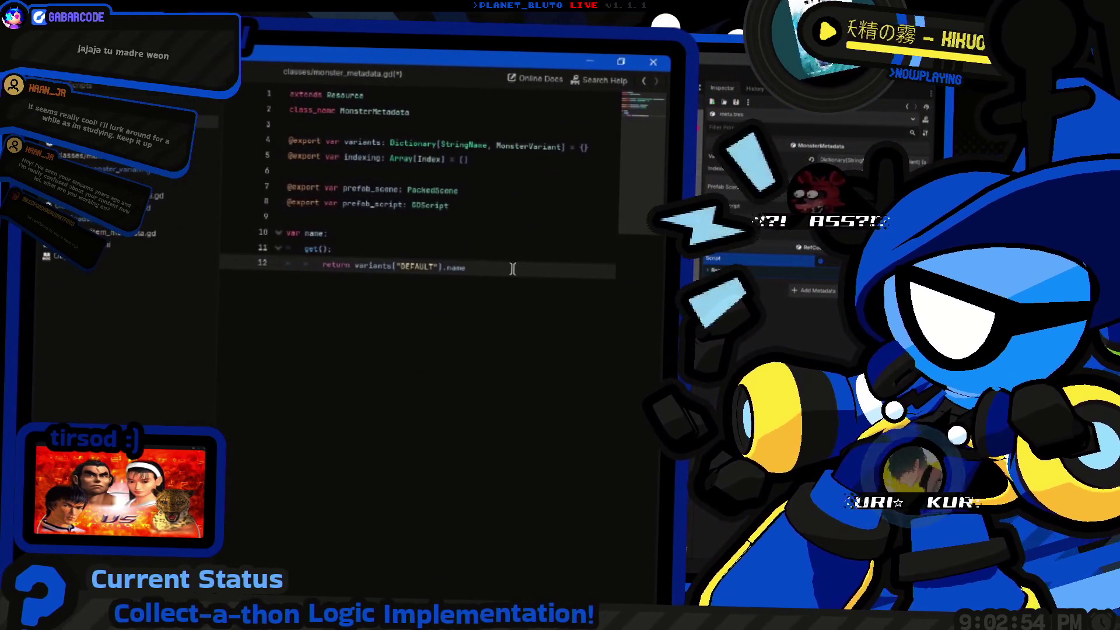
click(500, 215)
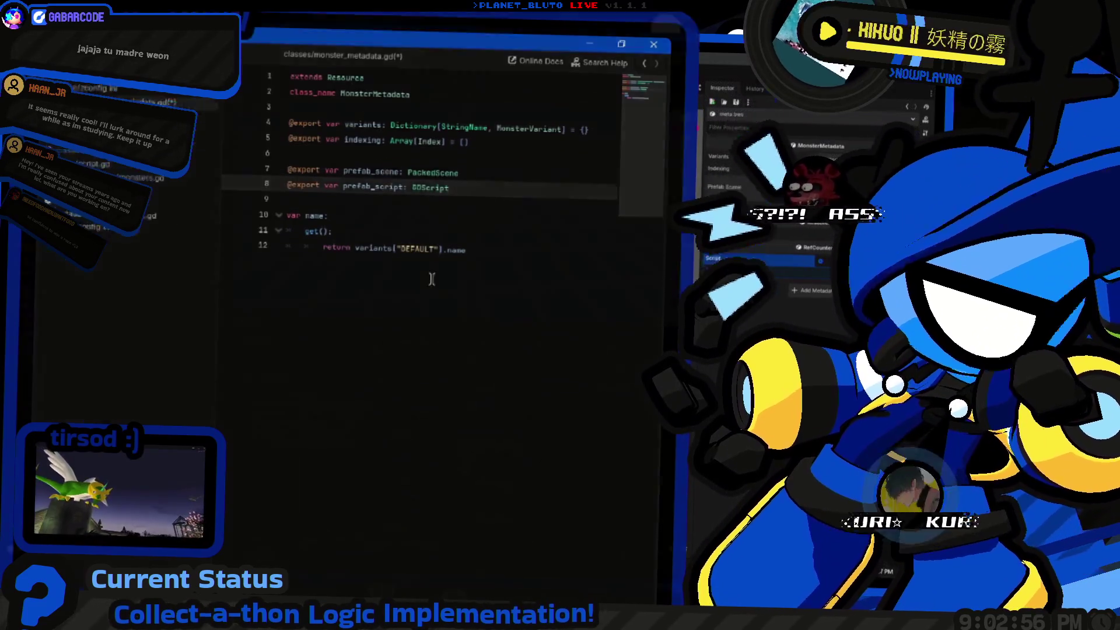
key(ctrl+F2)
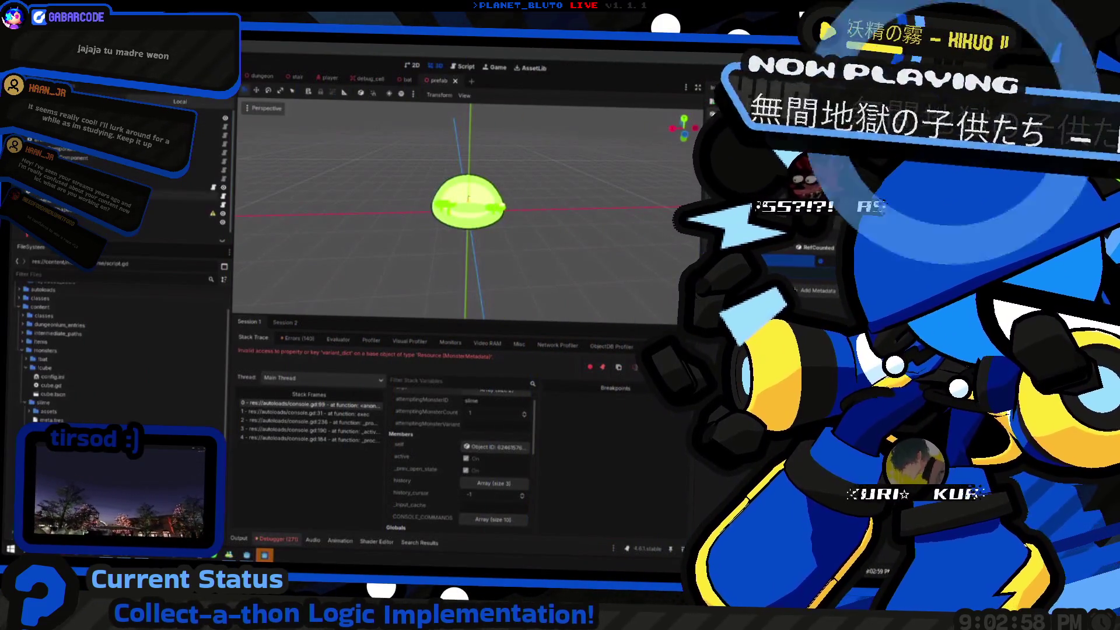
key(ctrl+F3)
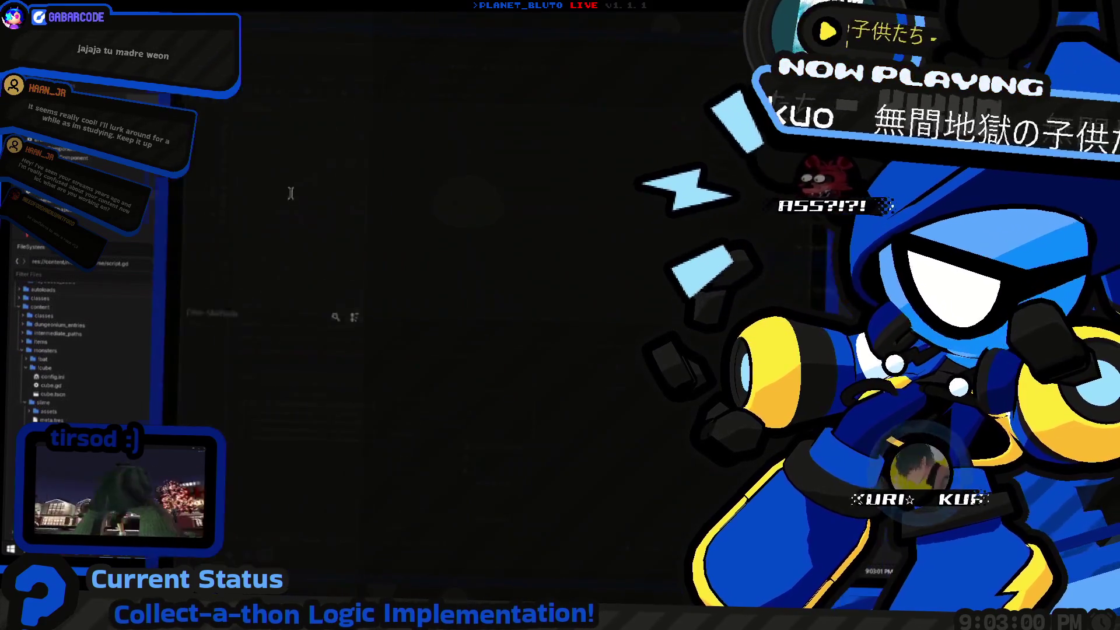
key(Up)
key(Up)
key(Up)
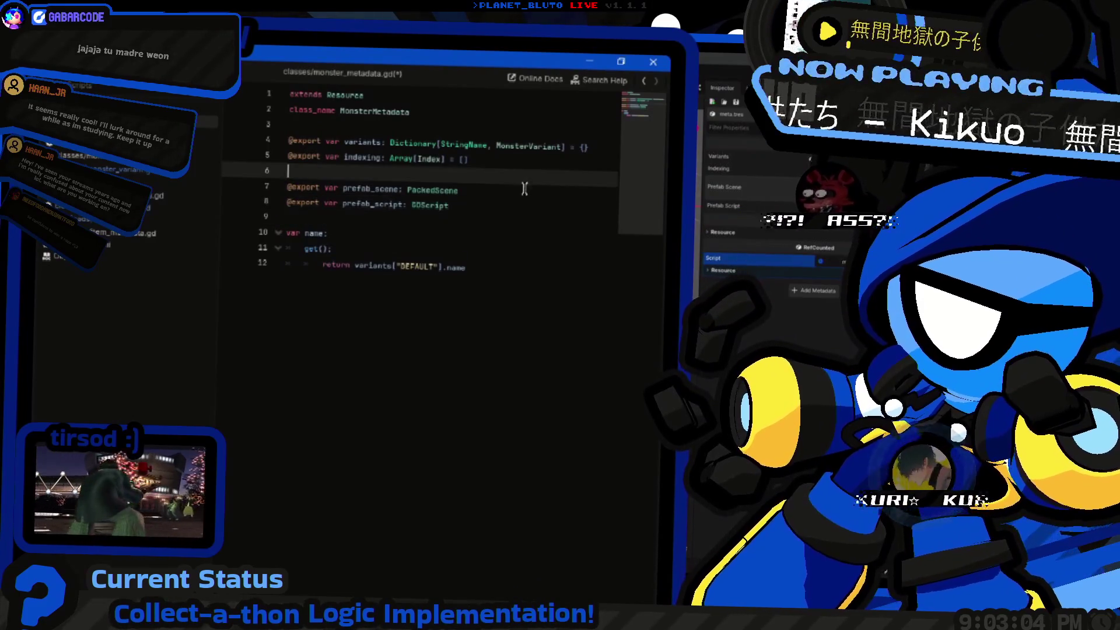
click(539, 158)
key(Down)
key(Down)
key(Down)
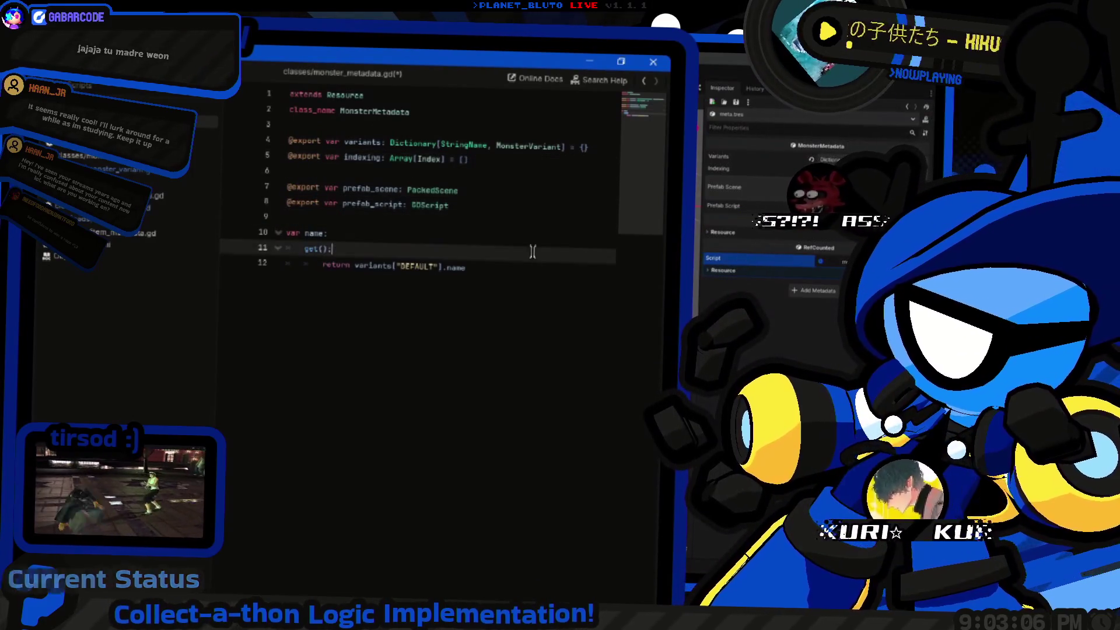
key(ctrl+F2)
scroll(164, 423, down, 2)
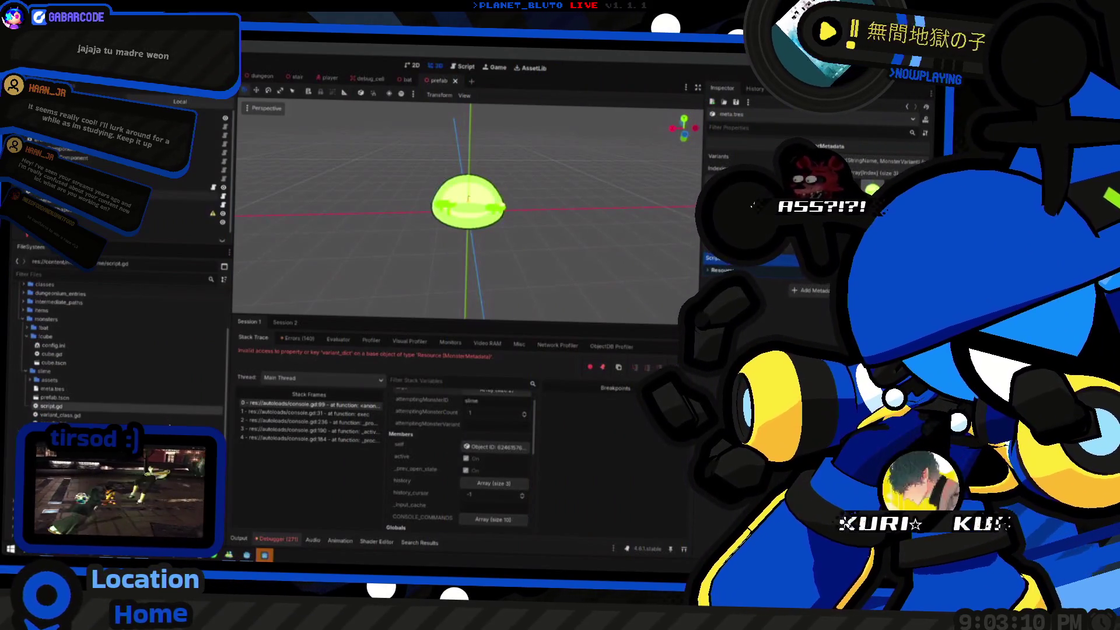
Look through the slime's prefab.tscn, script.gd and variant_class.gd files.
scroll(105, 396, down, 2)
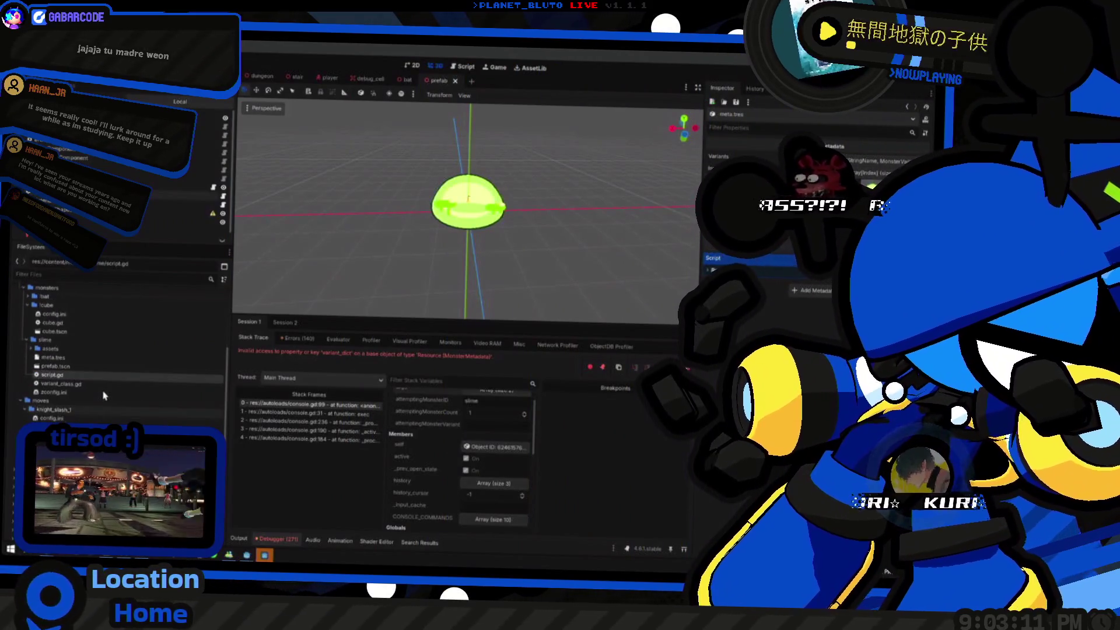
click(81, 366)
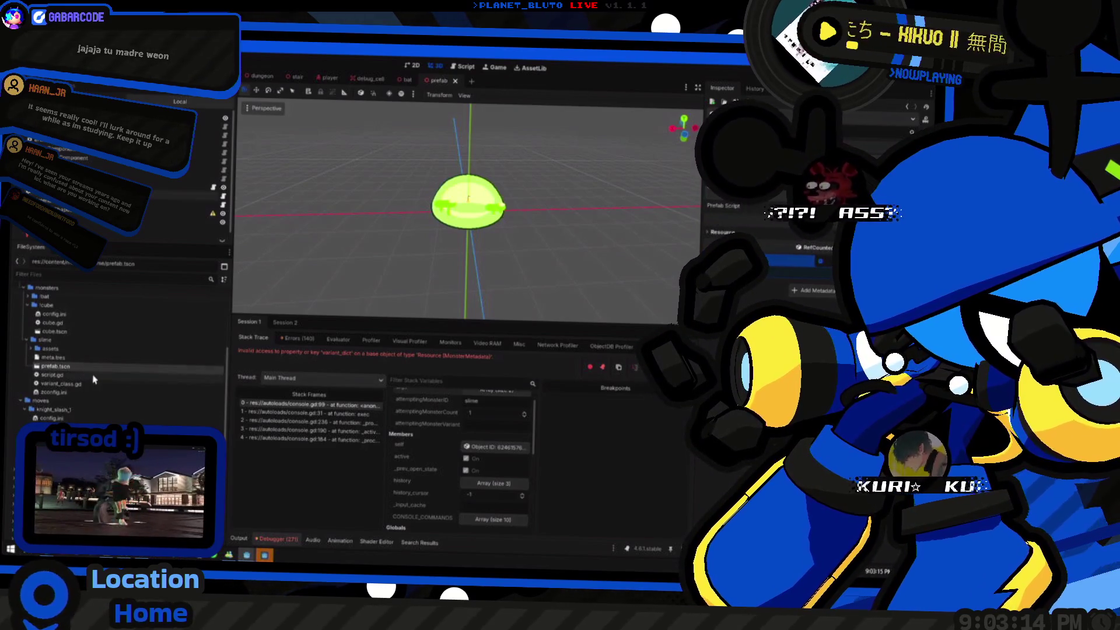
click(96, 377)
click(98, 383)
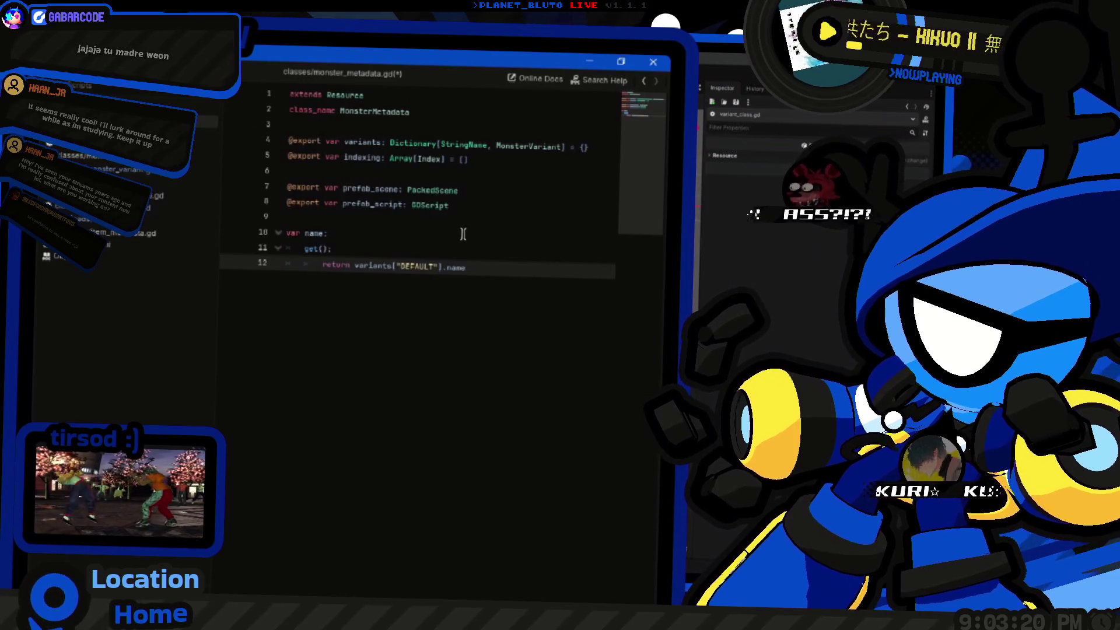
click(449, 205)
click(484, 190)
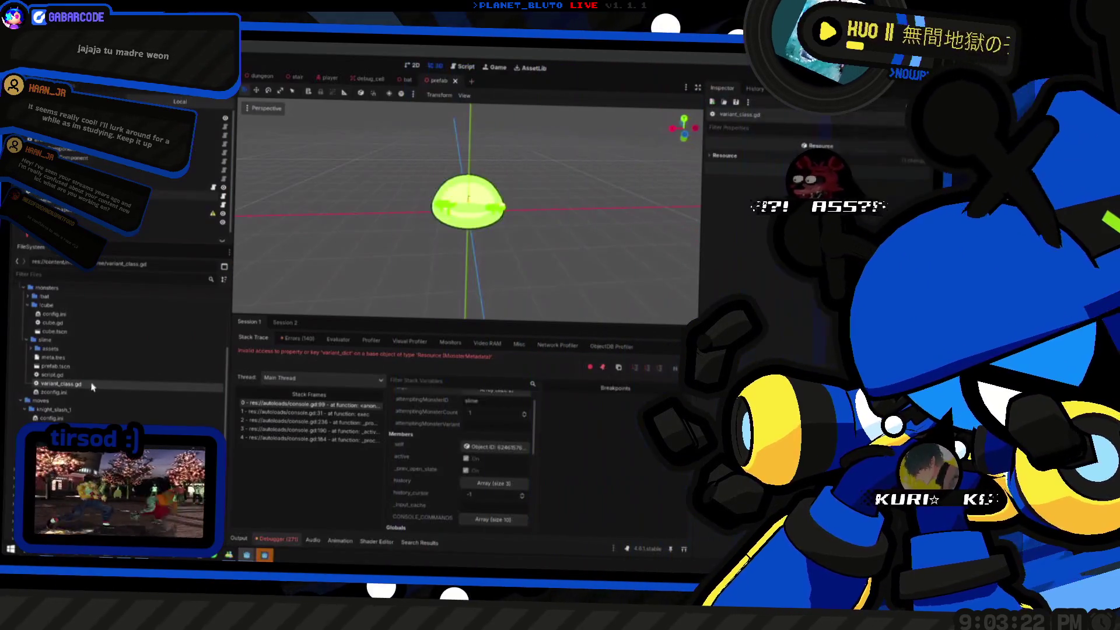
Open the slime's meta.tres, expand Variants, scroll to Indexing, then reopen the variant class script.
click(56, 359)
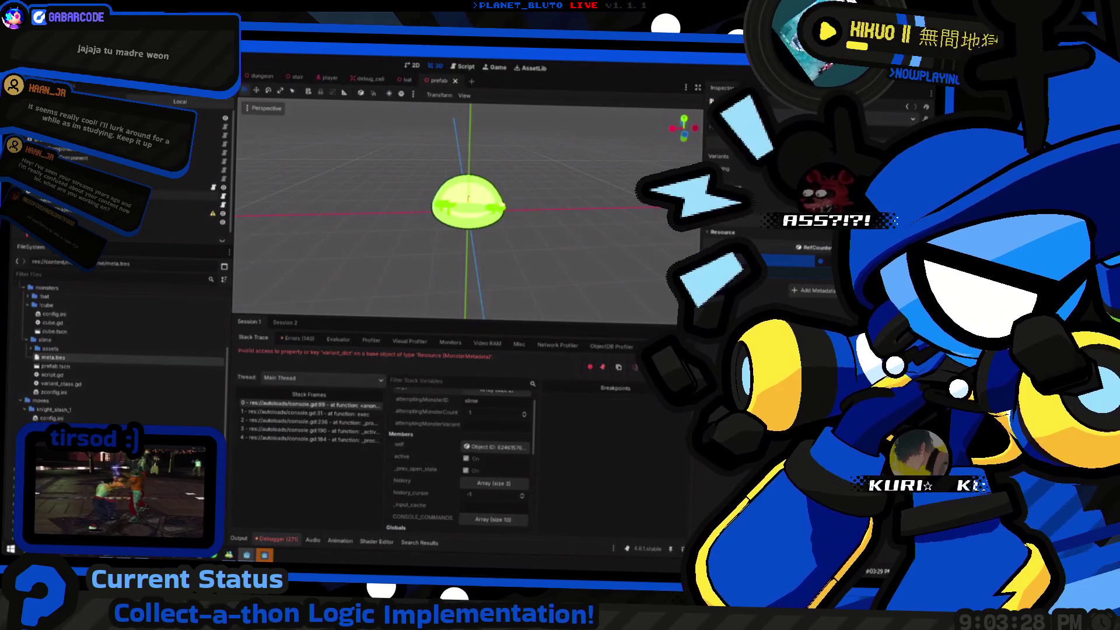
click(718, 156)
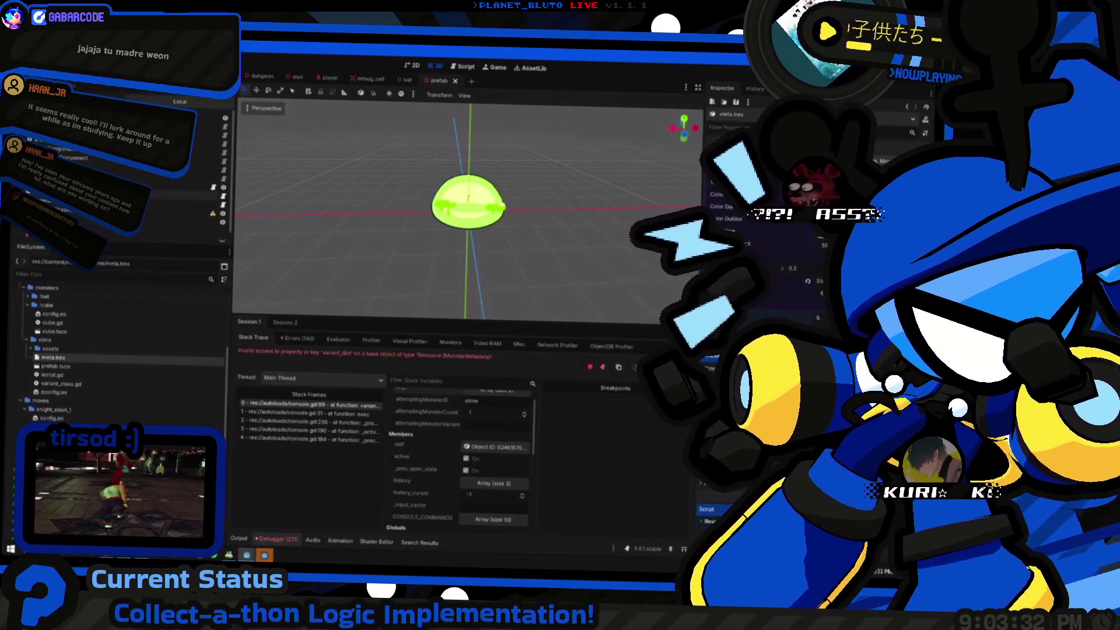
scroll(758, 233, down, 3)
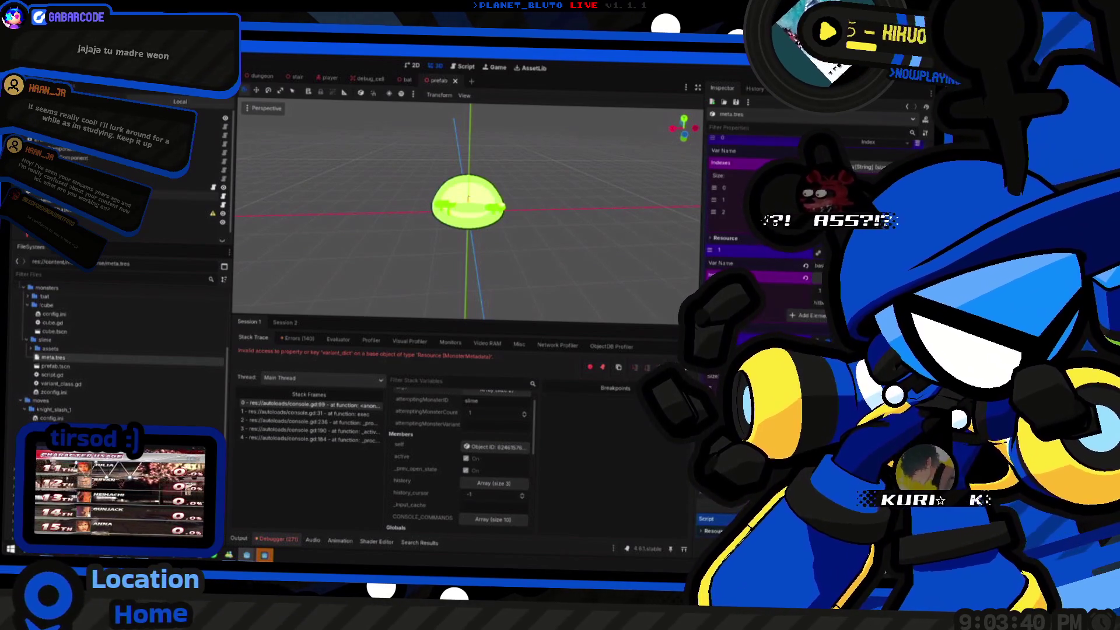
double_click(61, 383)
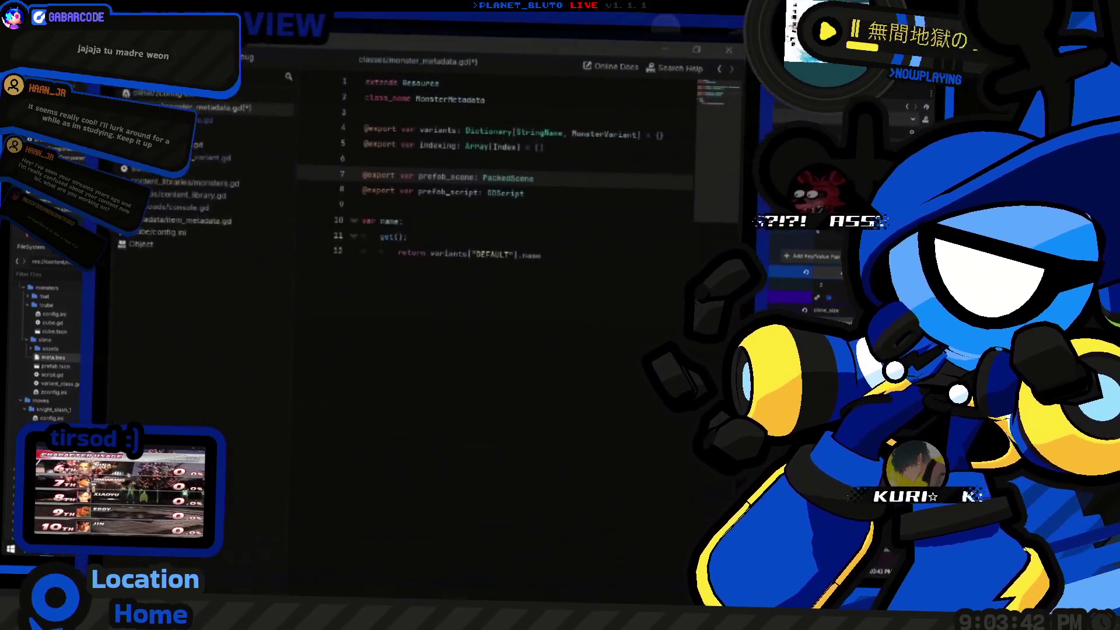
Switch through the open scripts to the monsters content library's _load function.
click(87, 169)
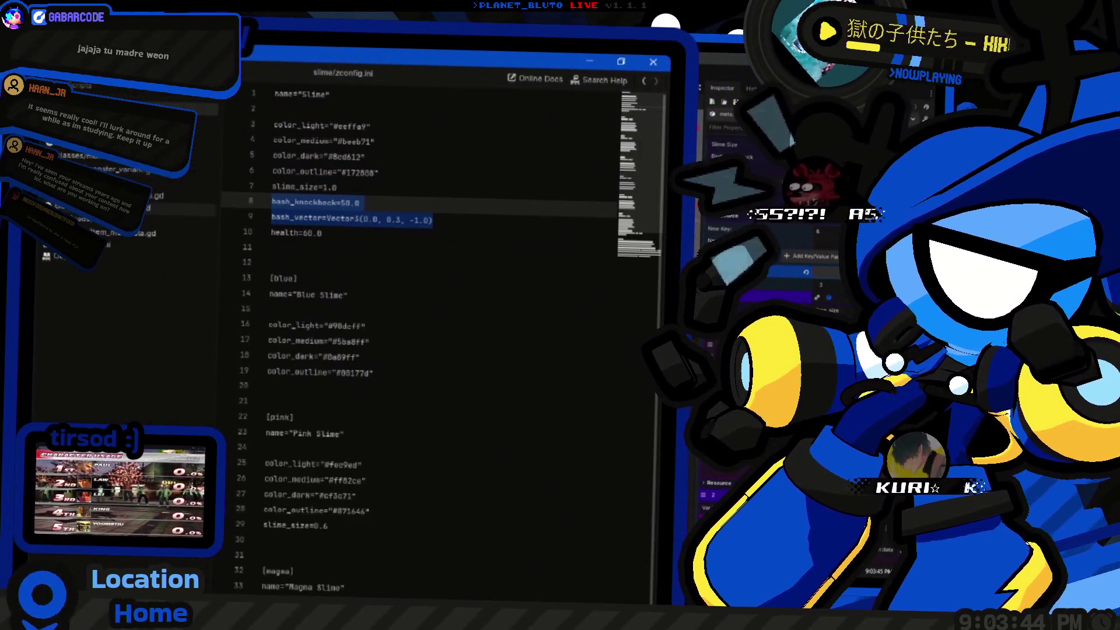
click(76, 155)
scroll(438, 321, down, 6)
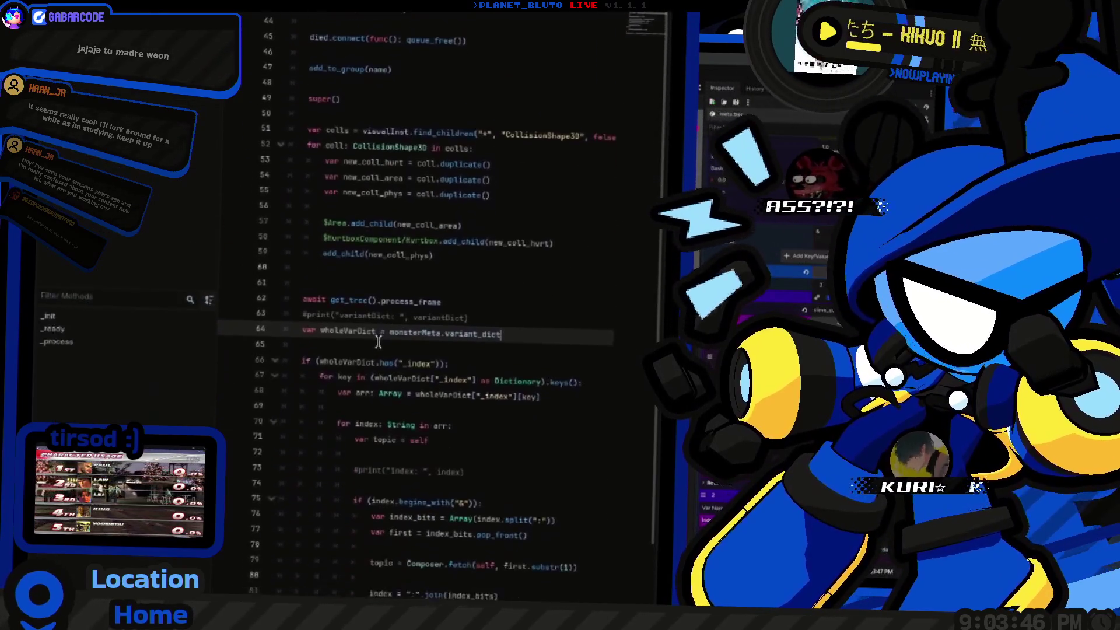
scroll(437, 321, up, 6)
click(135, 179)
scroll(415, 279, down, 12)
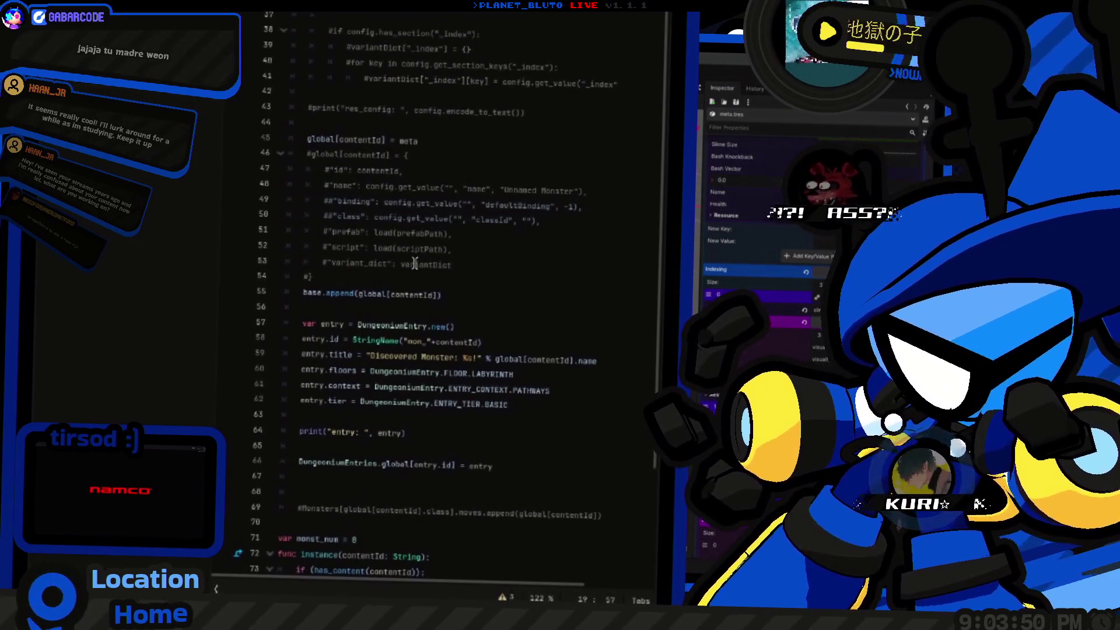
scroll(395, 225, up, 1)
scroll(395, 227, up, 2)
scroll(408, 244, down, 4)
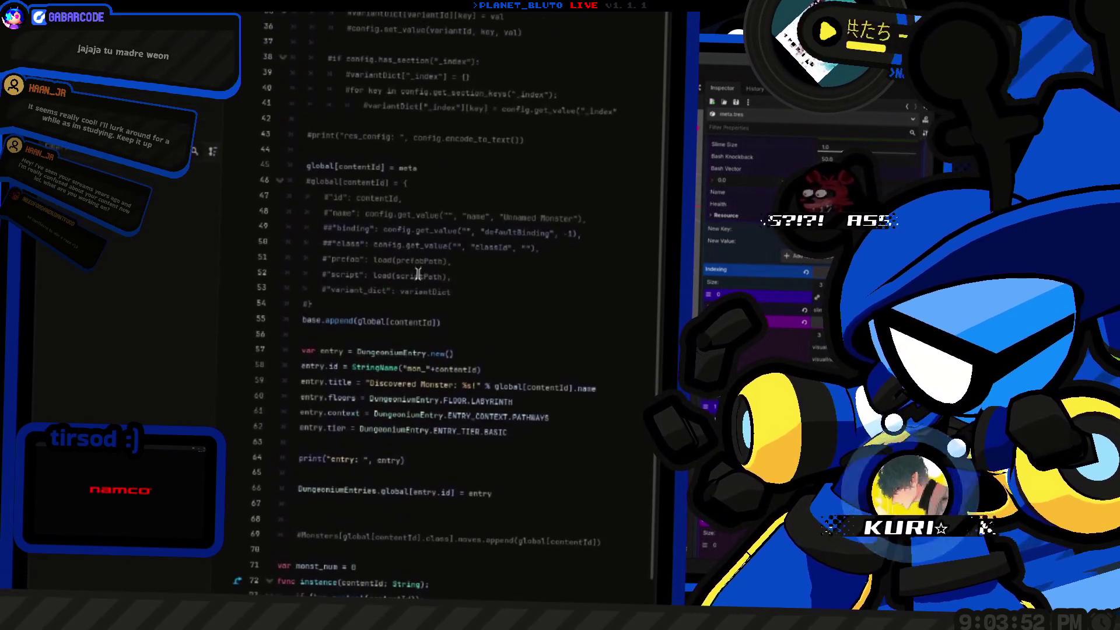
scroll(418, 266, down, 3)
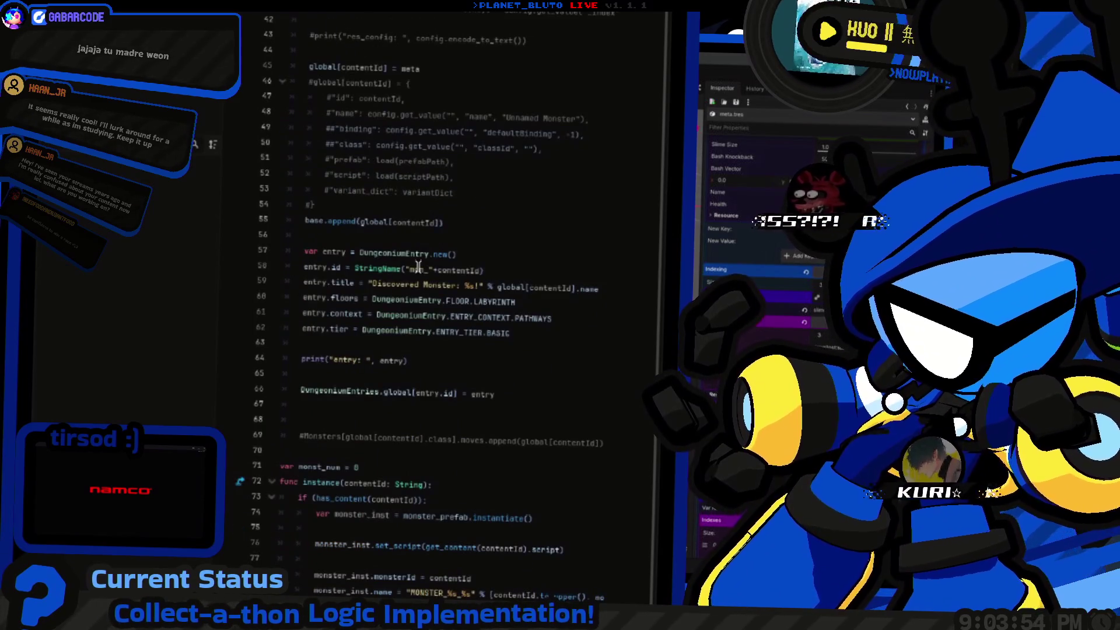
scroll(418, 266, up, 5)
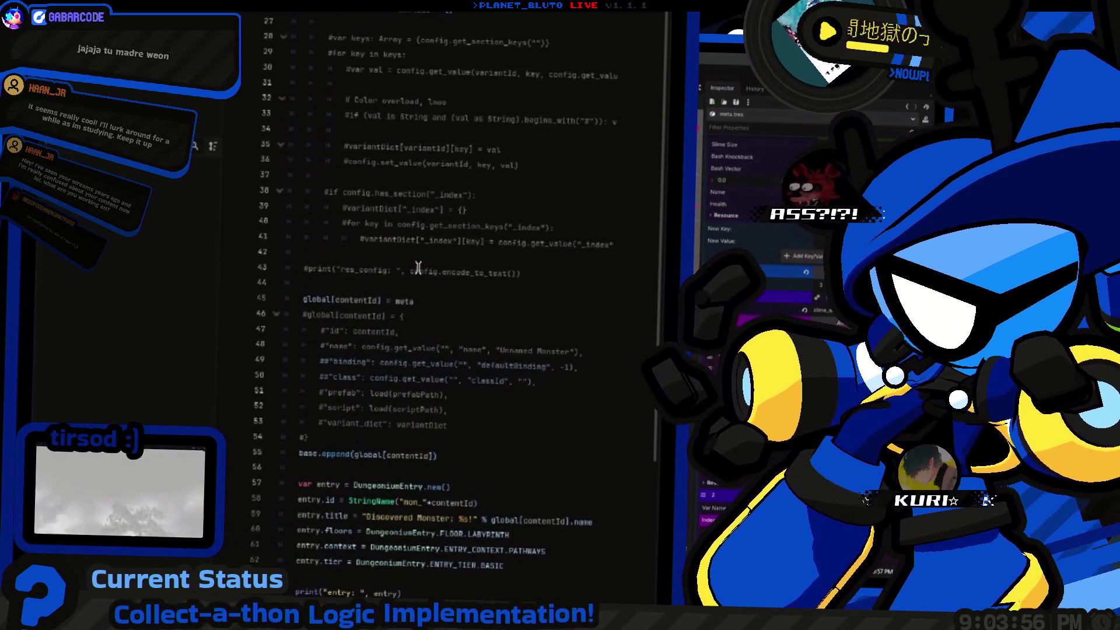
scroll(418, 266, up, 8)
Comment out the variantDict setup and the meta.variants loop lines with Ctrl+K.
key(ctrl+k)
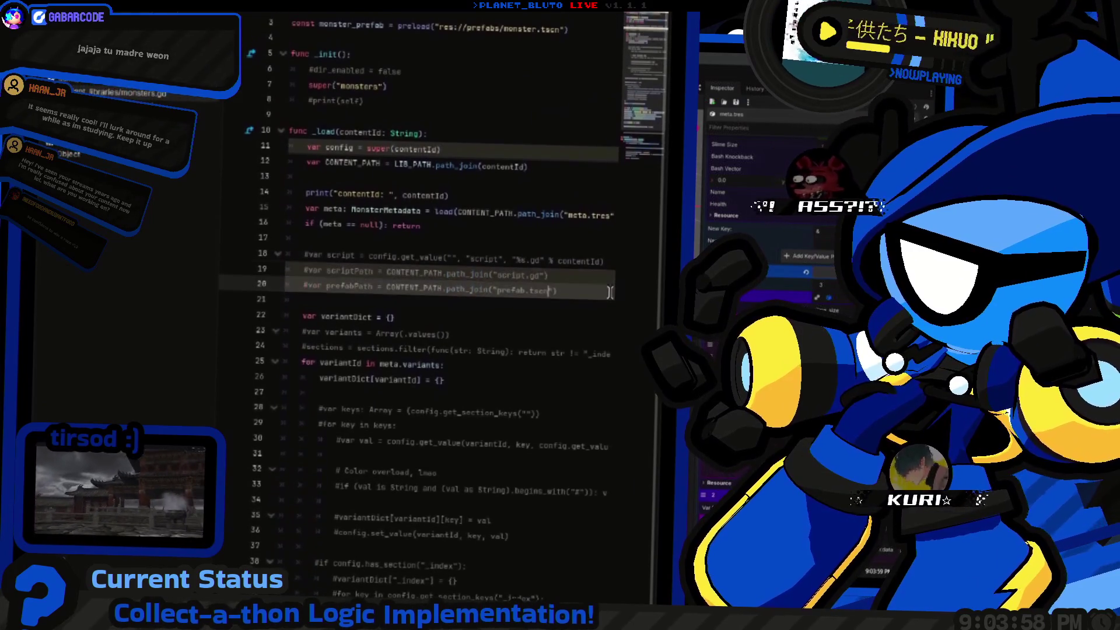
key(Down)
key(Down)
key(ctrl+k)
key(Down)
key(Down)
key(Down)
key(ctrl+k)
key(Down)
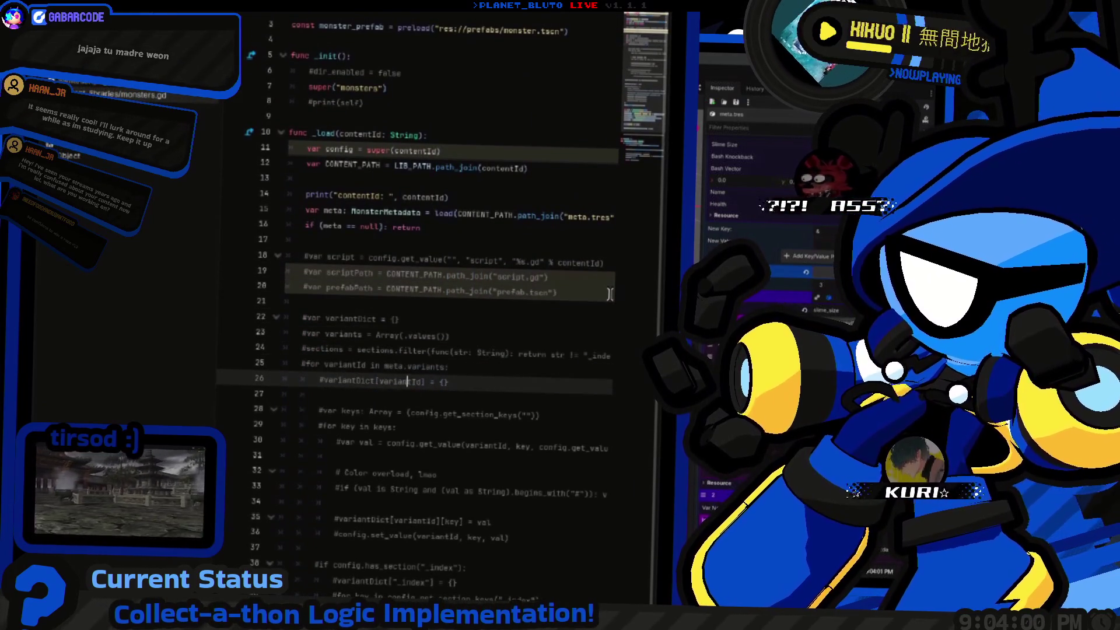
key(ctrl+k)
scroll(583, 291, down, 5)
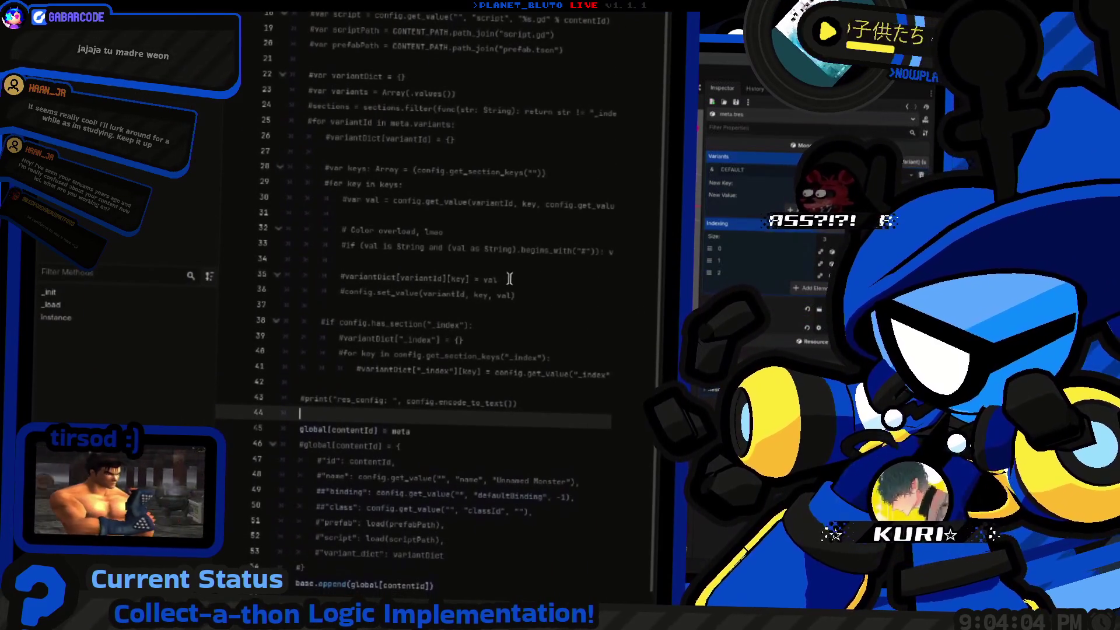
key(alt+Tab)
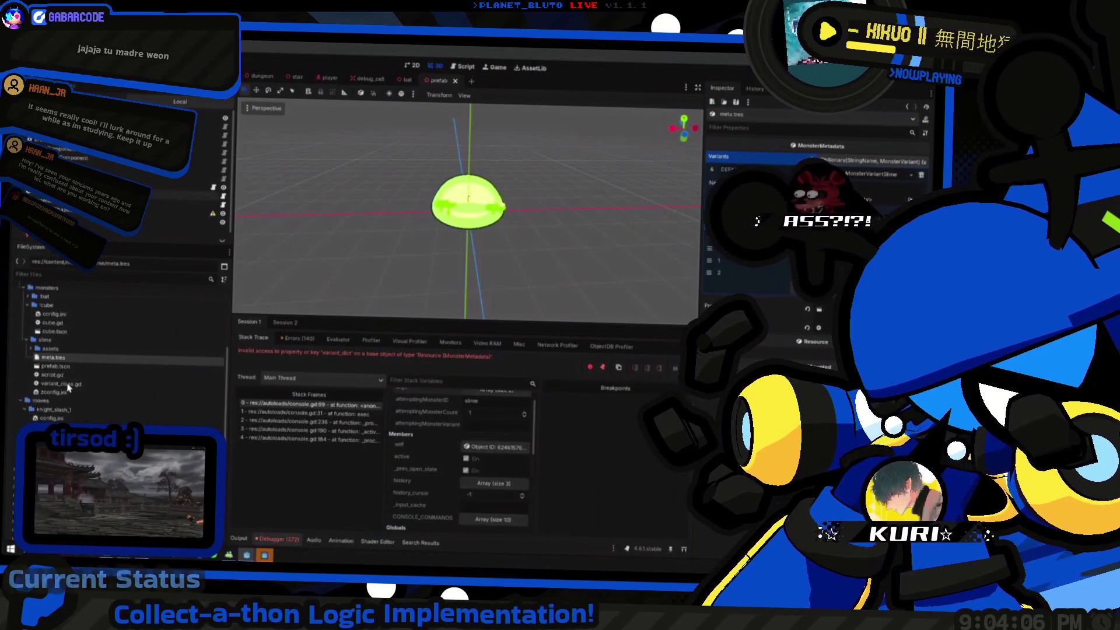
Select variant_class.gd and meta.tres in the slime folder, then bring up the script editor.
click(65, 385)
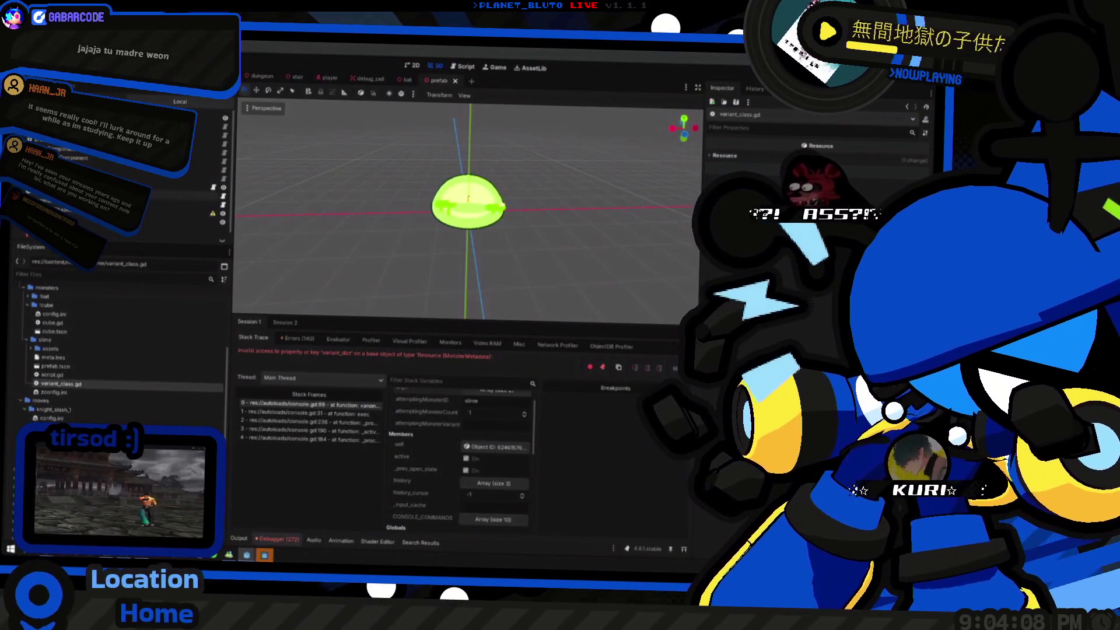
click(57, 357)
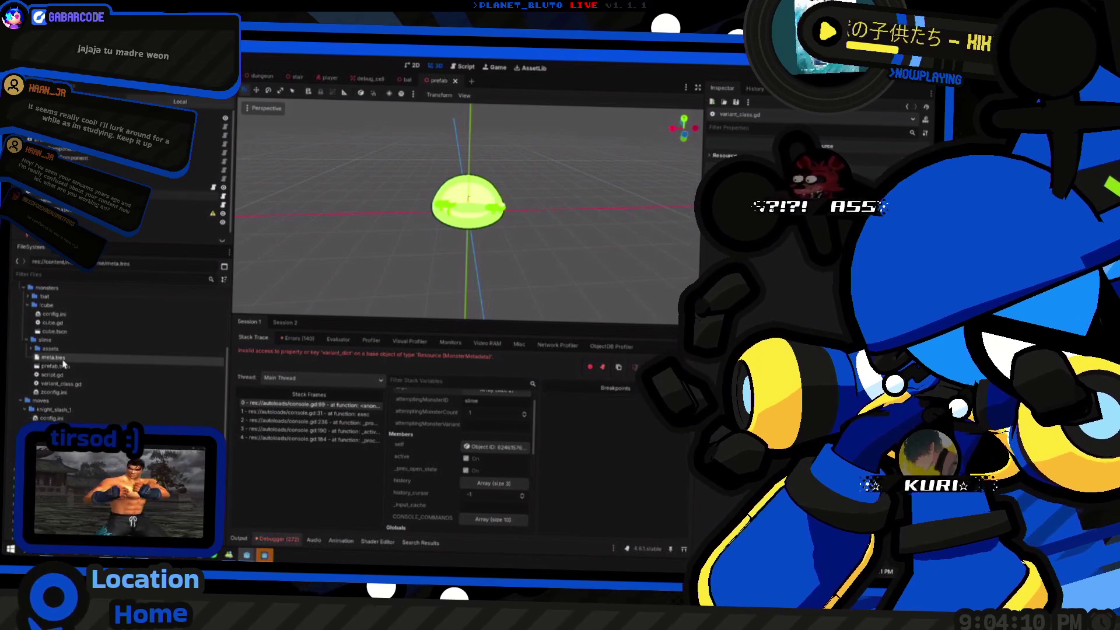
scroll(105, 336, up, 2)
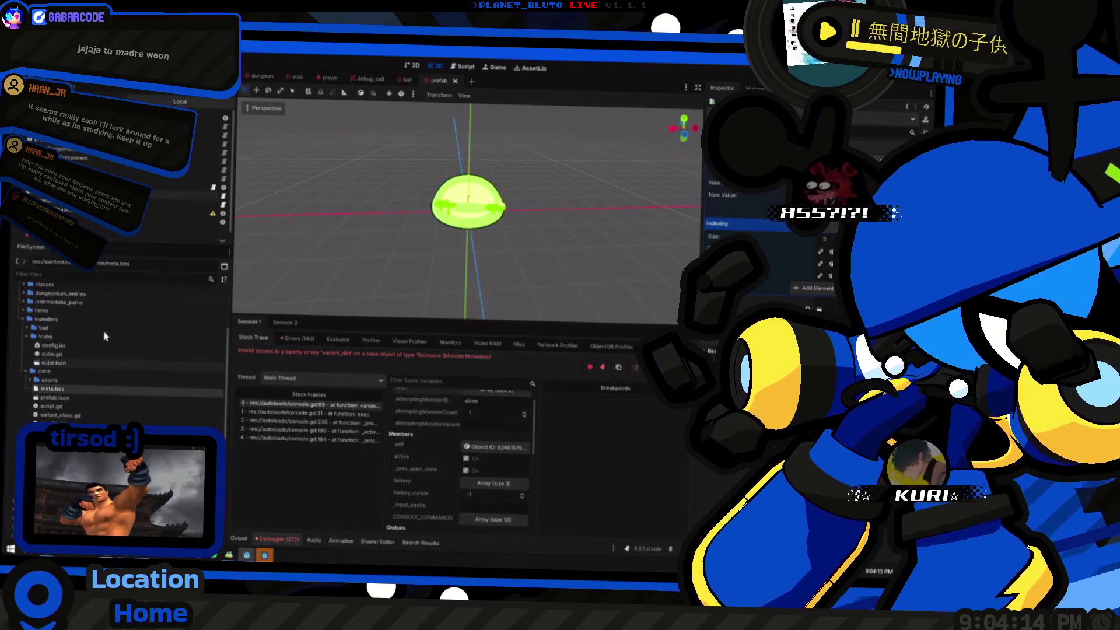
scroll(105, 336, up, 2)
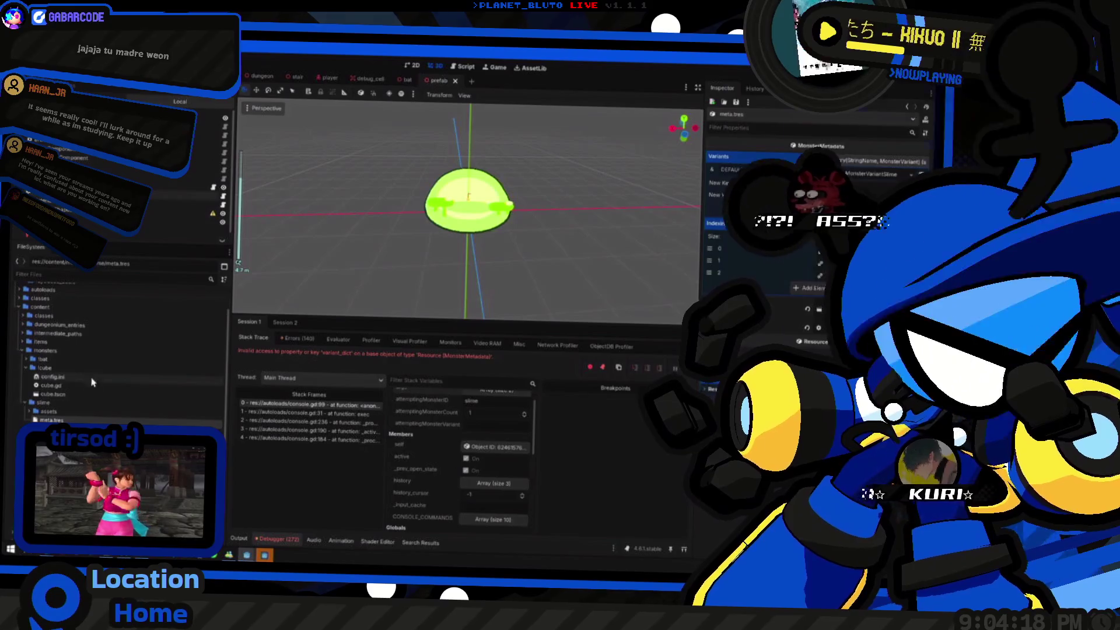
click(883, 217)
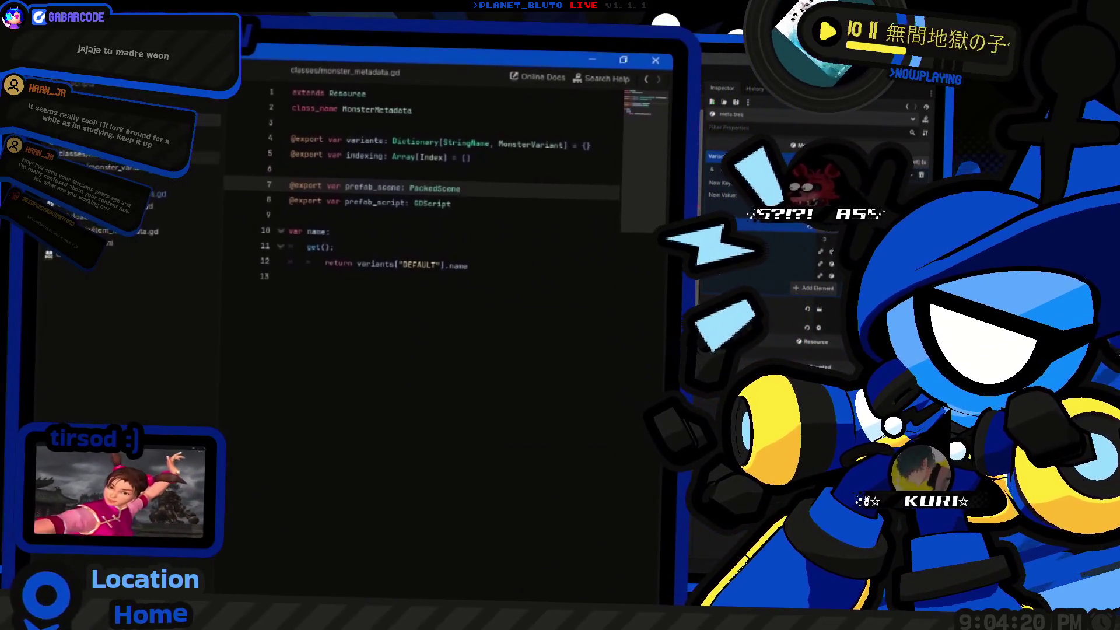
In monsters.gd, delete the commented variant-building block and the commented #global[contentId] block.
double_click(175, 196)
scroll(449, 350, down, 10)
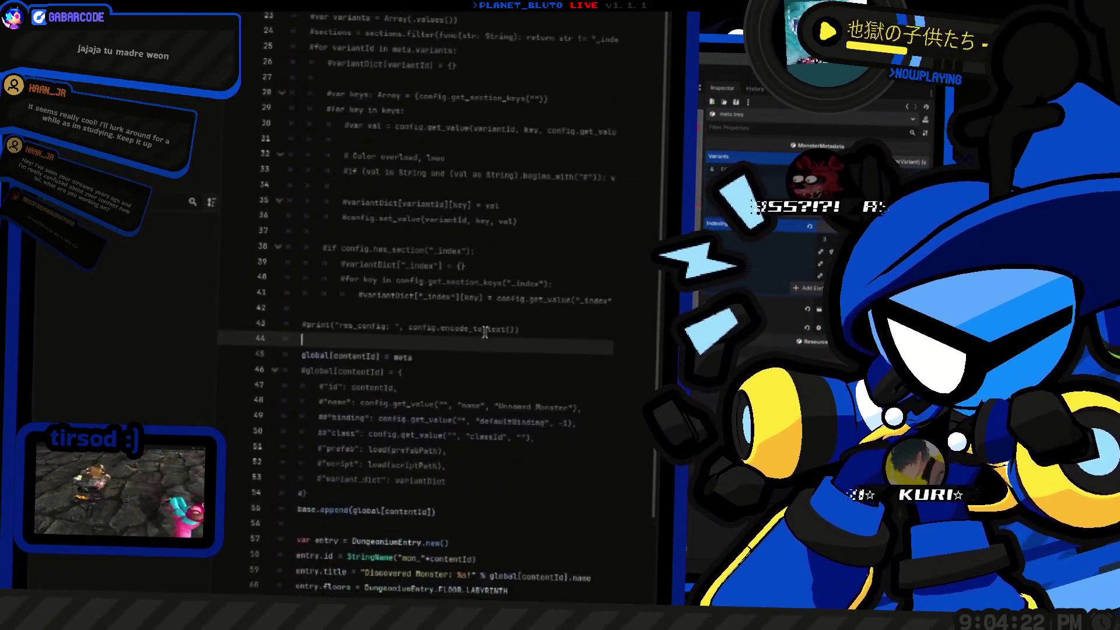
key(super+Tab)
click(233, 248)
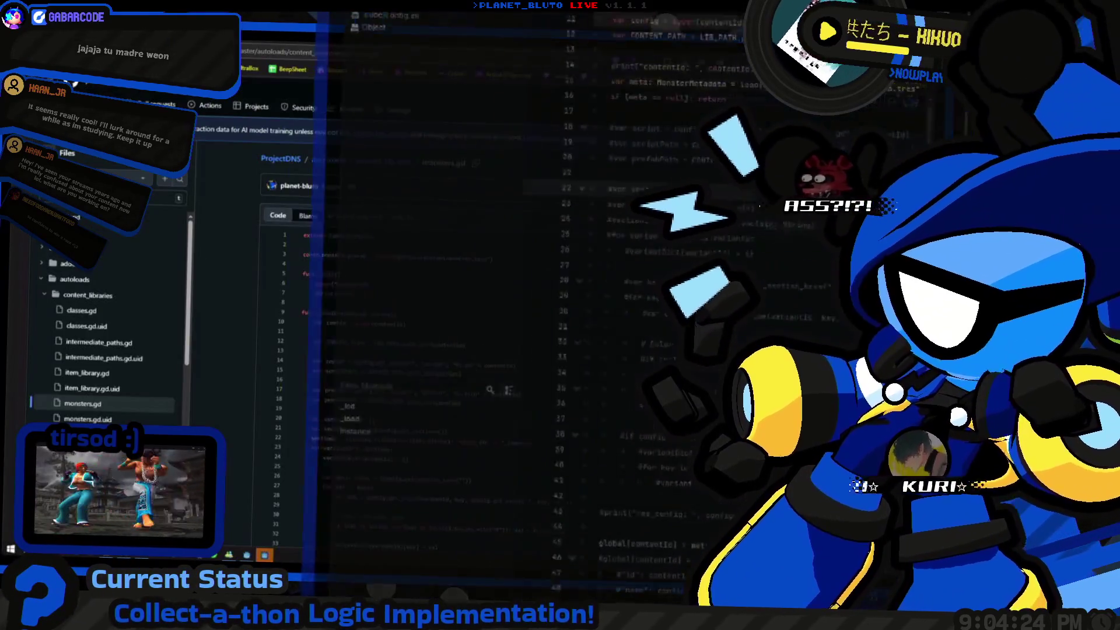
key(shift+Up)
key(shift+Up)
key(shift+Up)
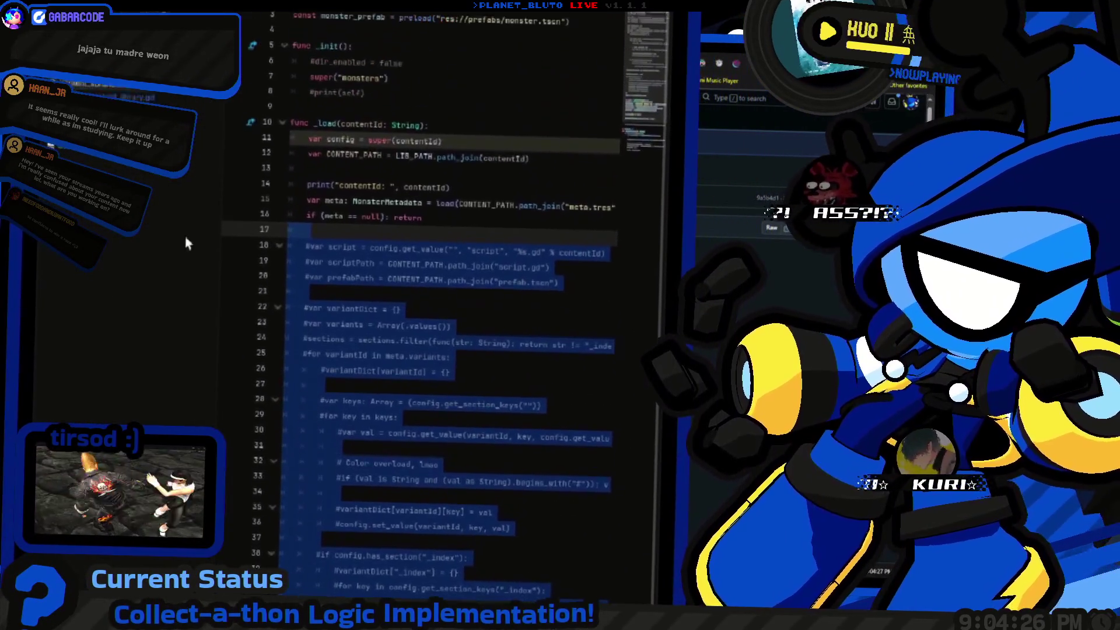
key(BackSpace)
key(Down)
key(Down)
key(shift+Down)
key(shift+Down)
key(shift+Down)
key(shift+End)
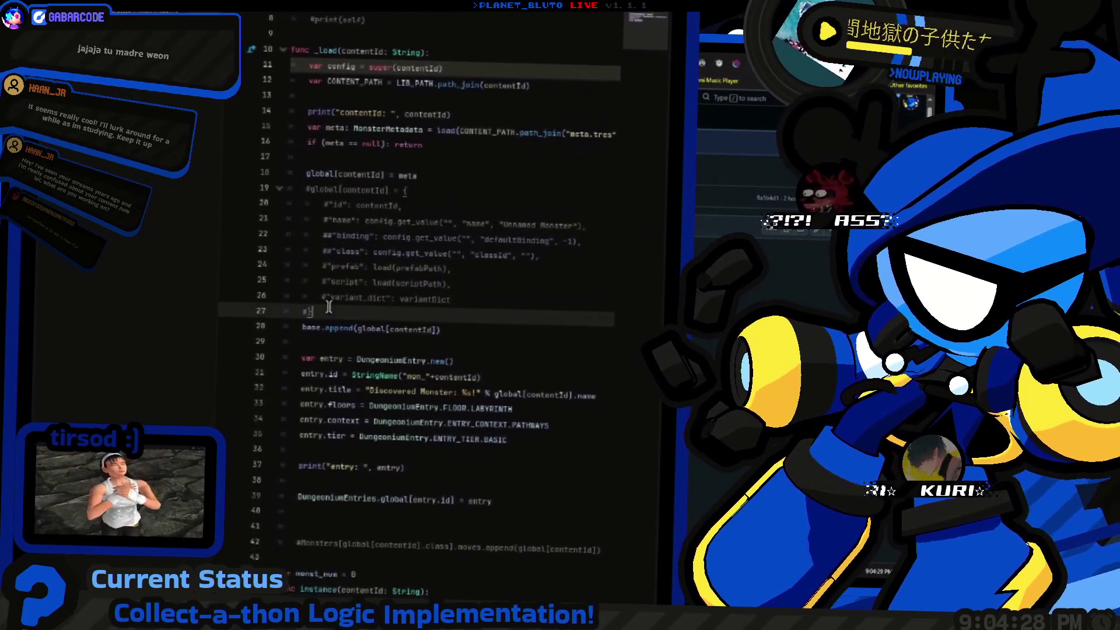
key(BackSpace)
key(BackSpace)
Delete the commented Monsters moves line and surrounding blank lines in the Dungeonium entry code.
scroll(361, 277, down, 1)
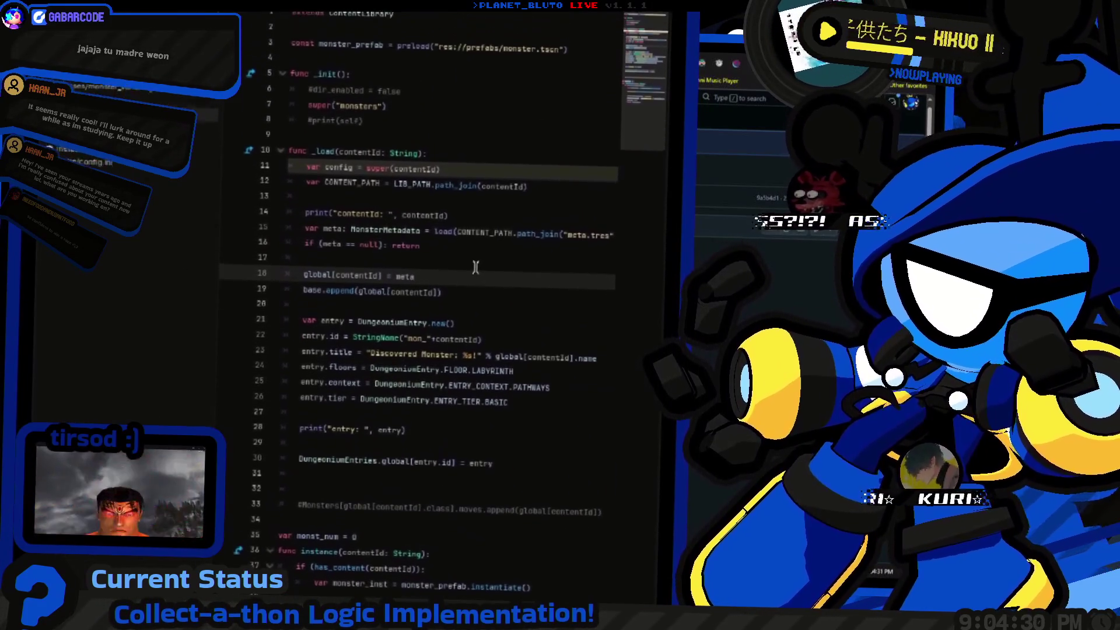
click(465, 316)
scroll(465, 316, down, 4)
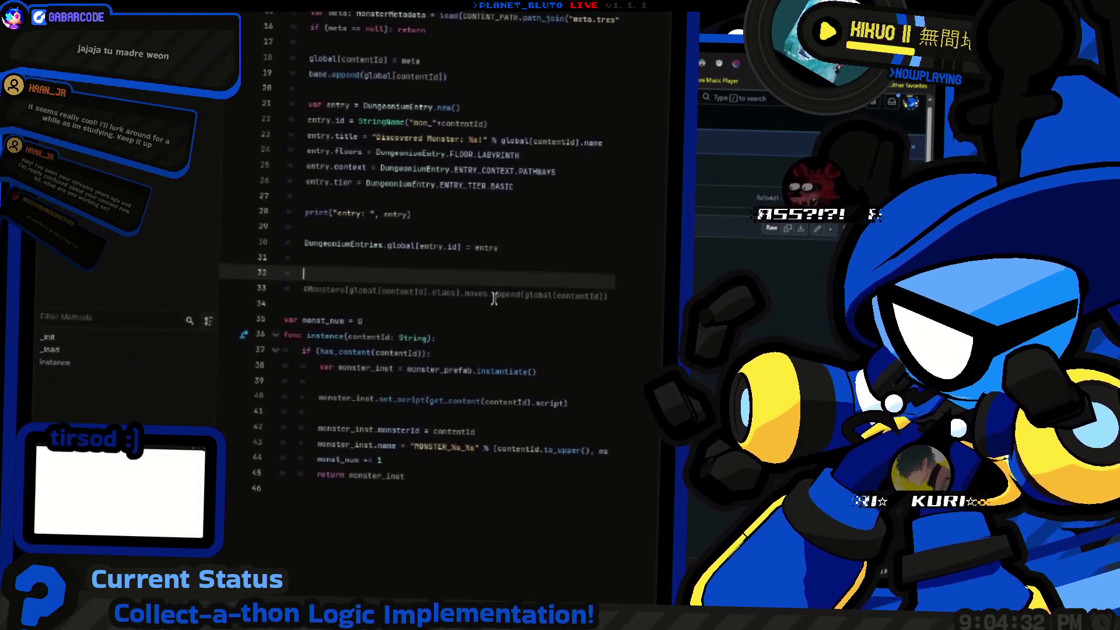
click(494, 279)
key(End)
key(shift+Up)
key(BackSpace)
key(BackSpace)
key(BackSpace)
Add a ##### APPEND TO DUNGEONIUM ALSO ##### header after base.append.
key(Up)
key(Up)
key(Up)
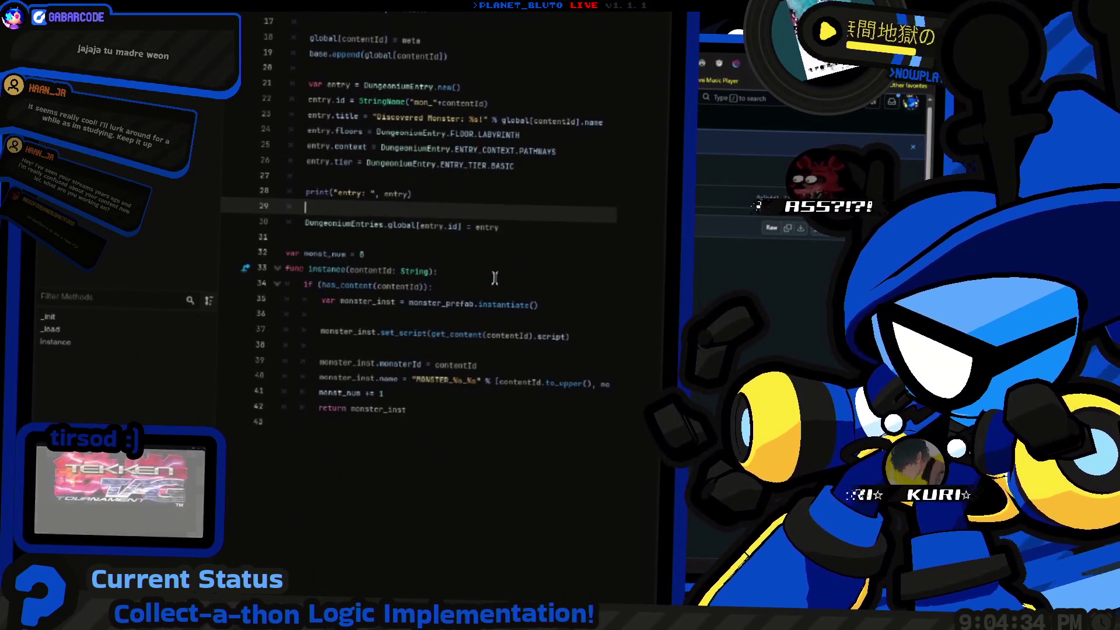
key(Return)
key(Return)
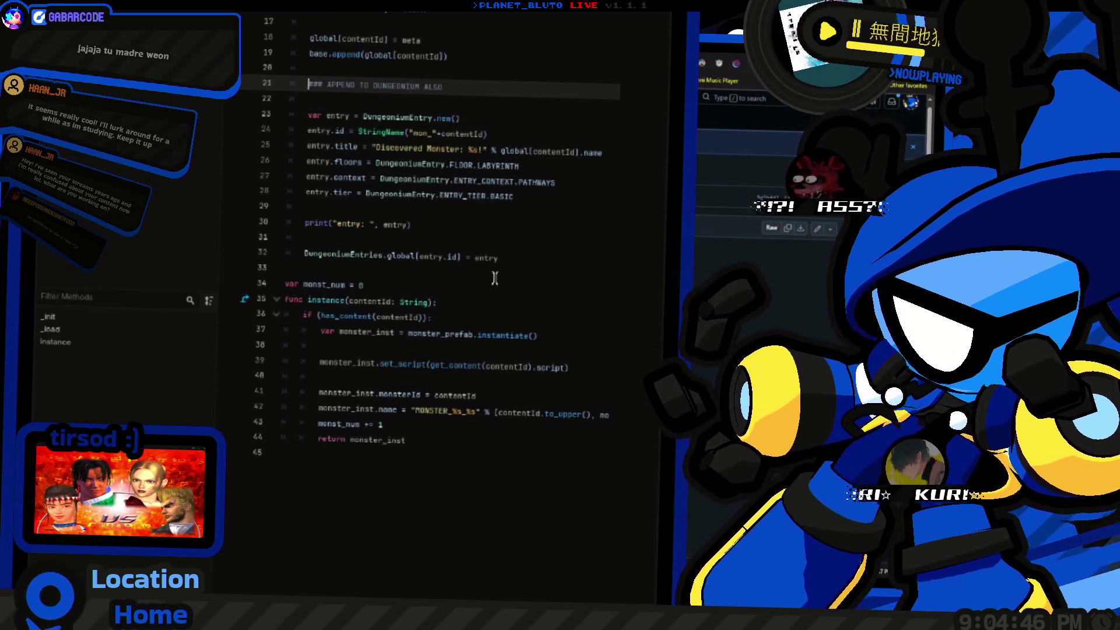
key(Down)
key(ctrl+shift+k)
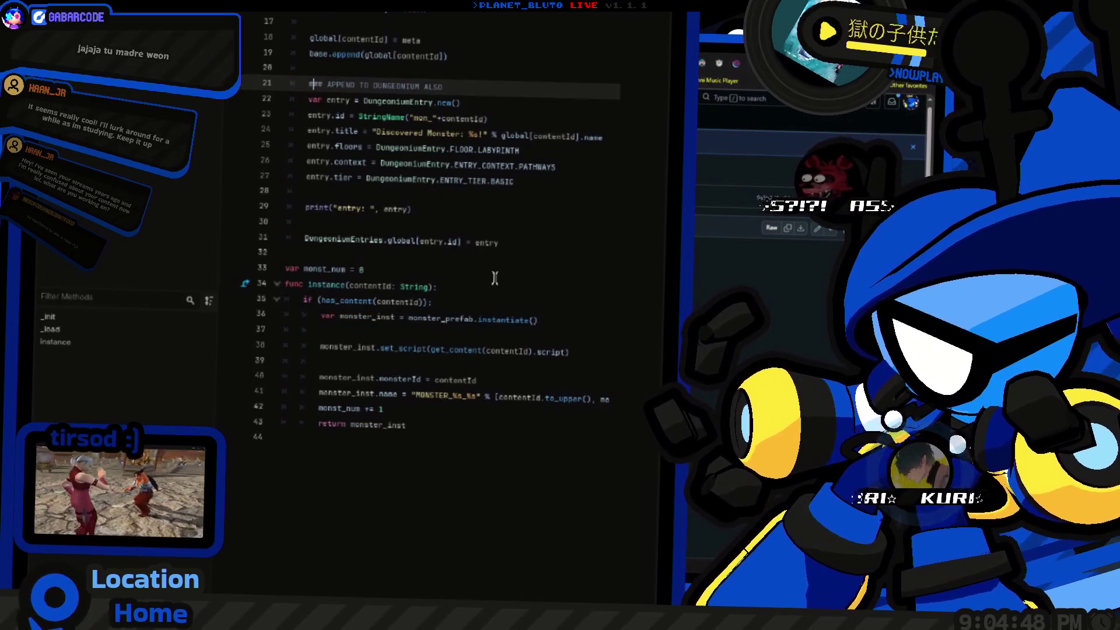
text(####)
key(shift+Home)
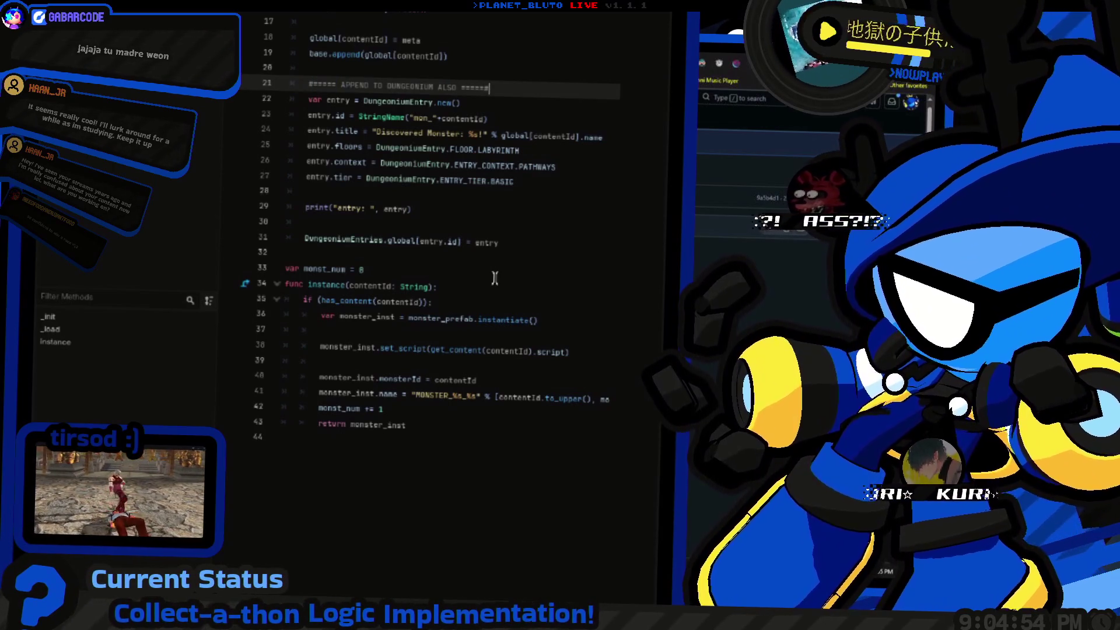
scroll(494, 278, up, 7)
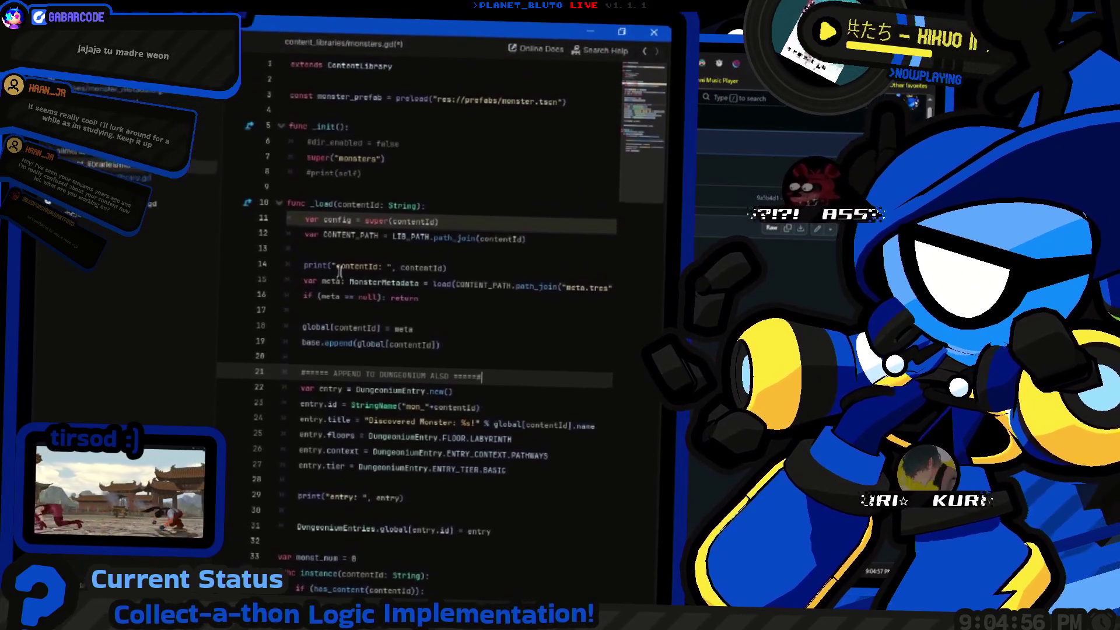
Comment out the contentId print statement on line 14.
click(517, 290)
key(shift+Home)
key(ctrl+k)
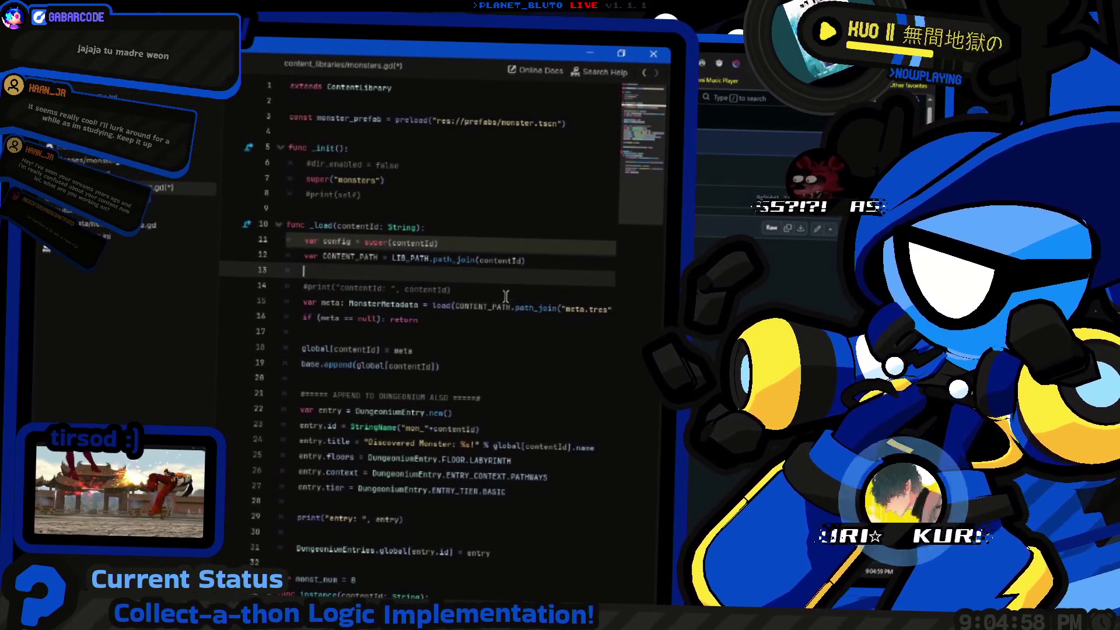
key(Up)
key(Up)
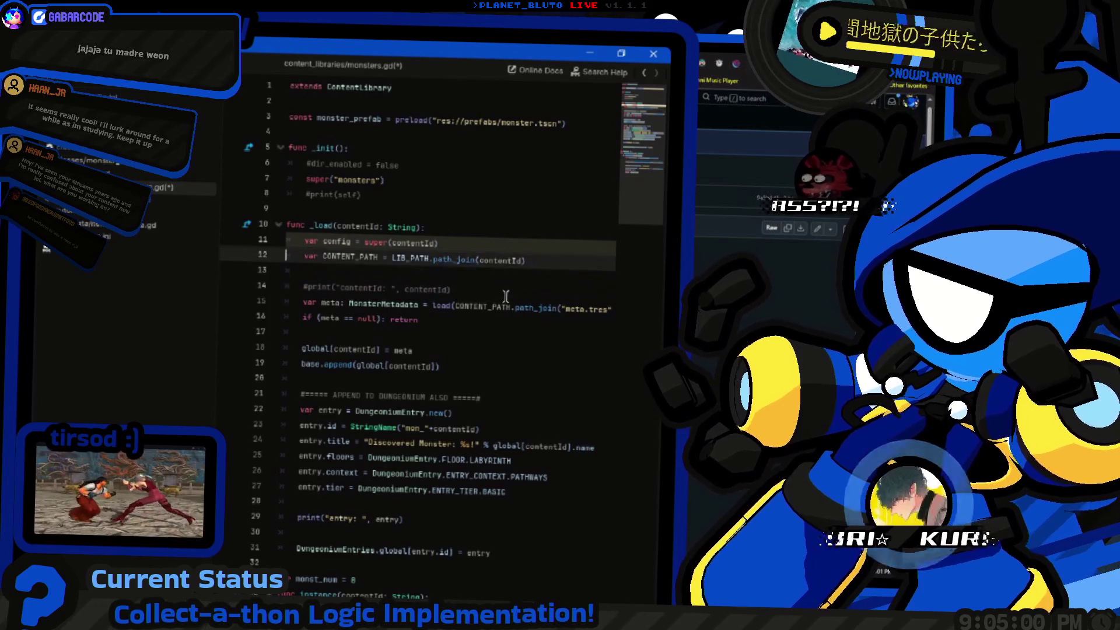
key(Down)
key(Down)
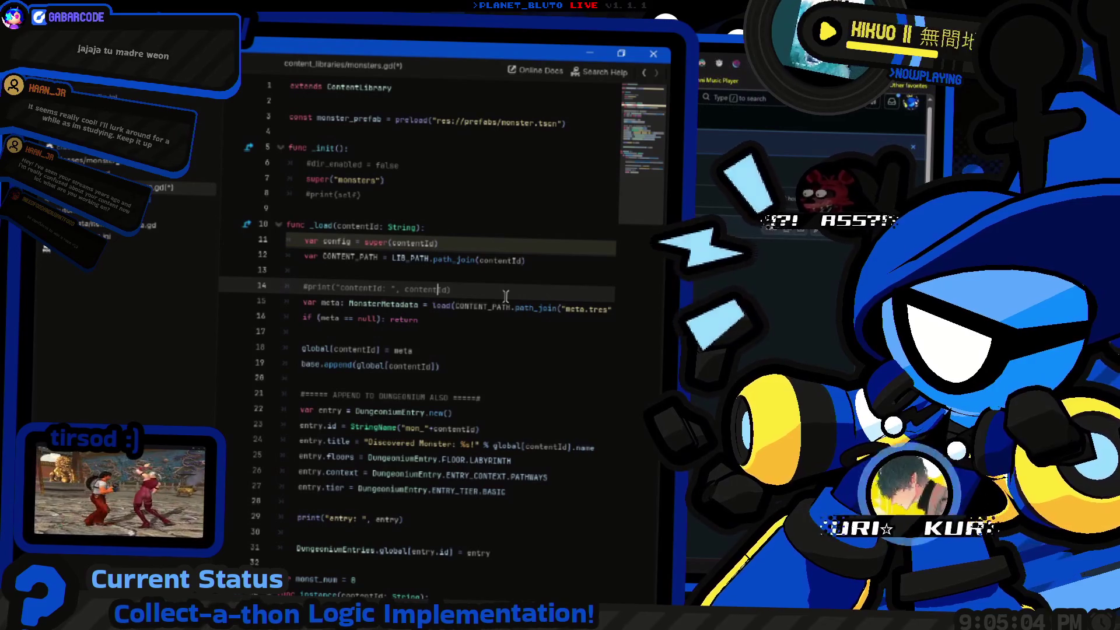
key(Down)
key(End)
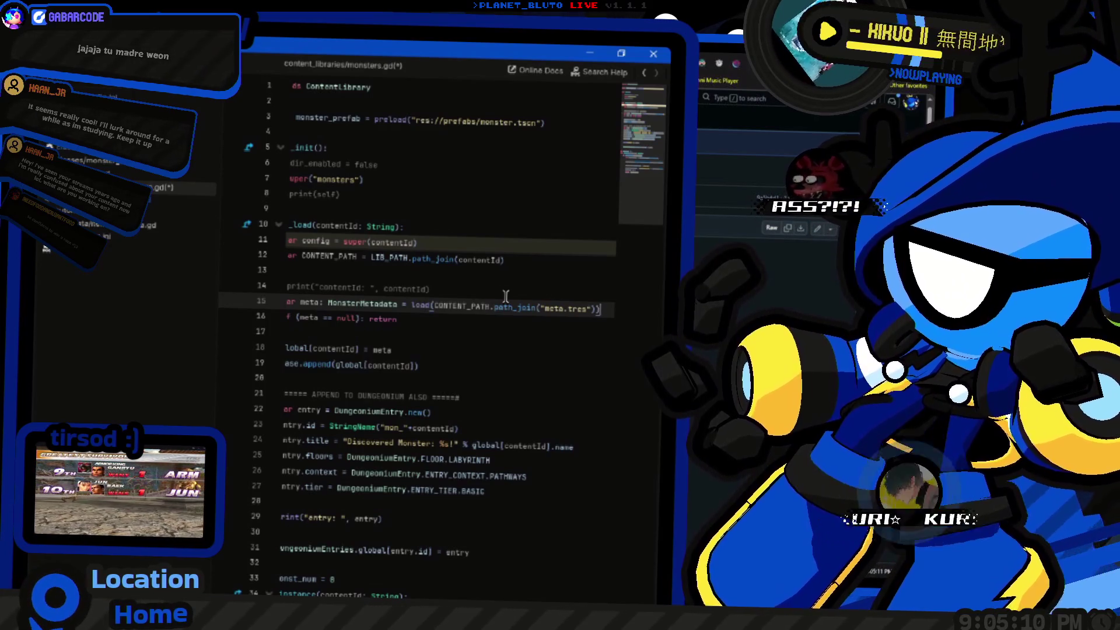
key(Home)
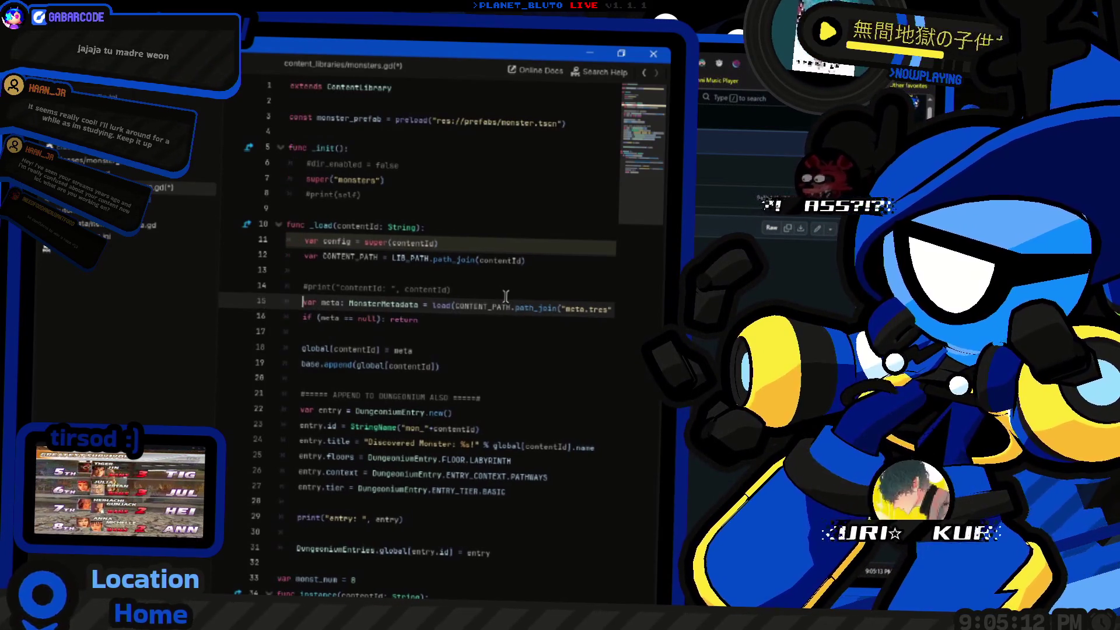
key(alt+Tab)
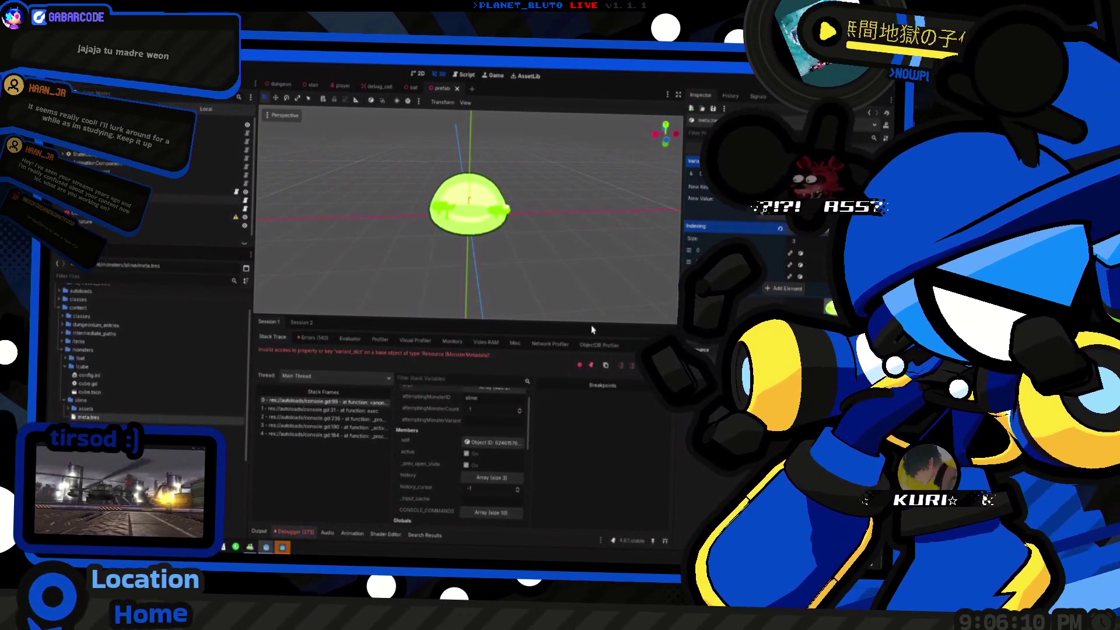
Read the debugger's invalid-access error on variant_dict beside the slime prefab.
scroll(589, 300, up, 1)
Run the project with F5, host a lobby, and switch between the game and editor windows.
drag(546, 277, 547, 246)
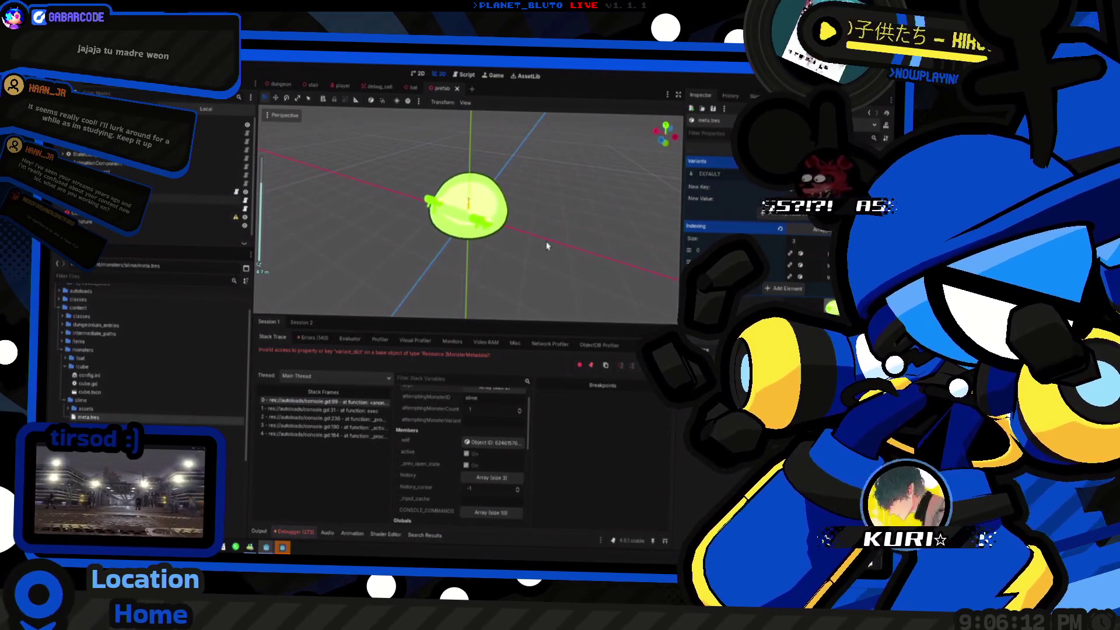
key(F5)
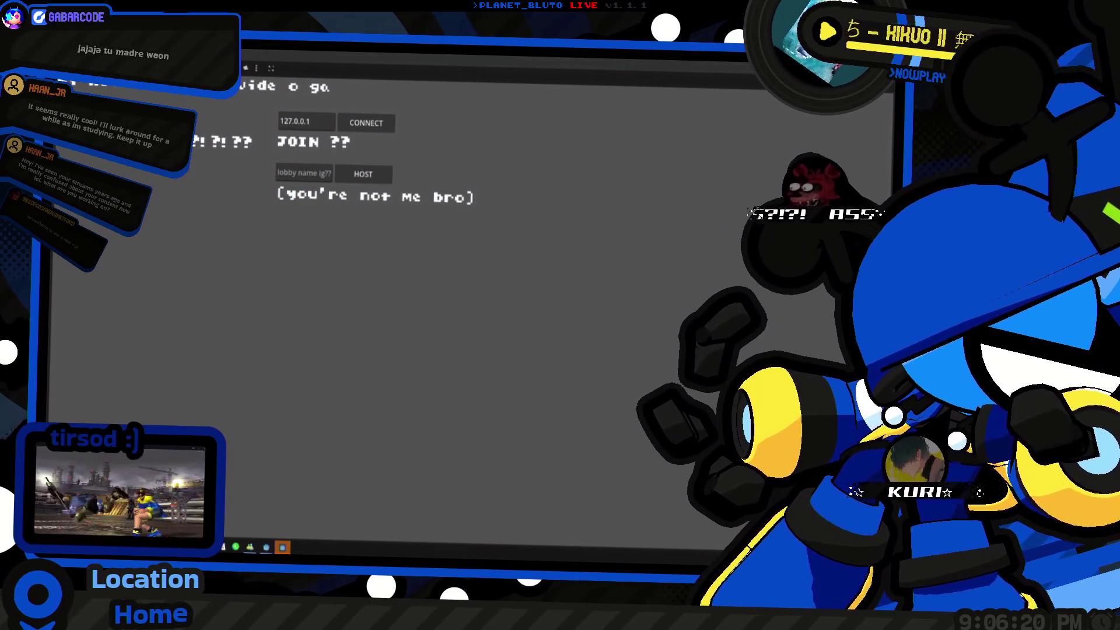
click(355, 180)
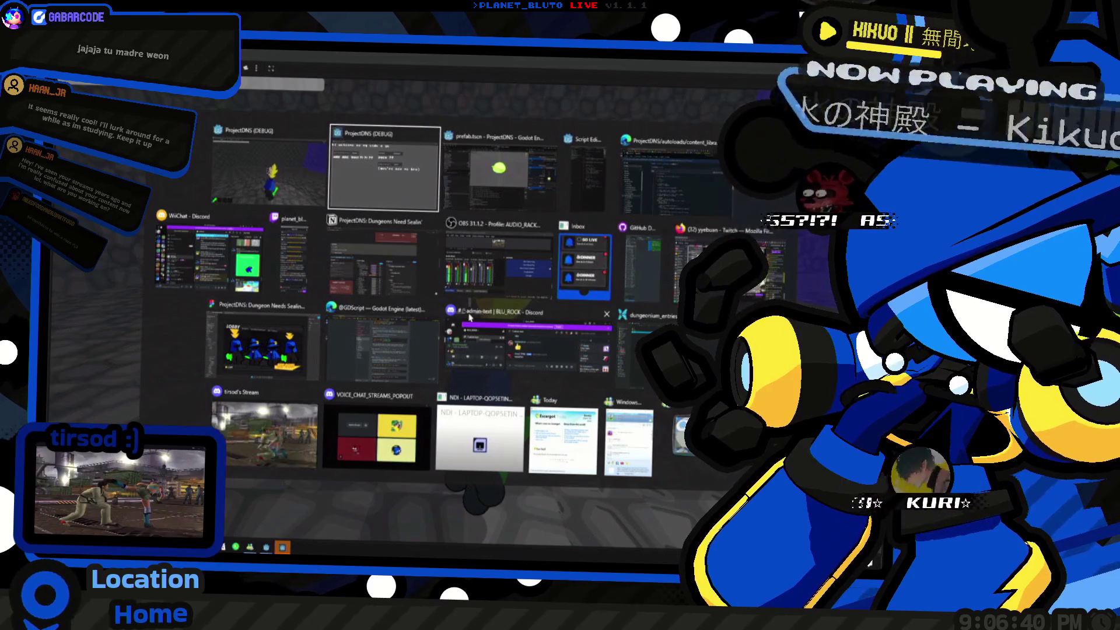
key(alt+Tab)
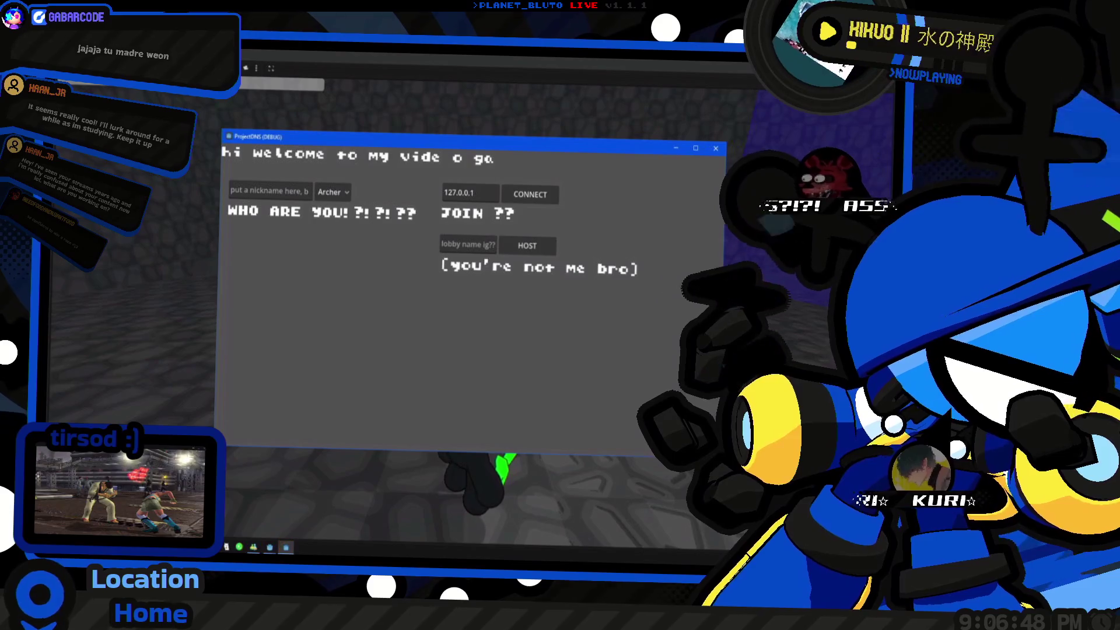
key(alt+Tab)
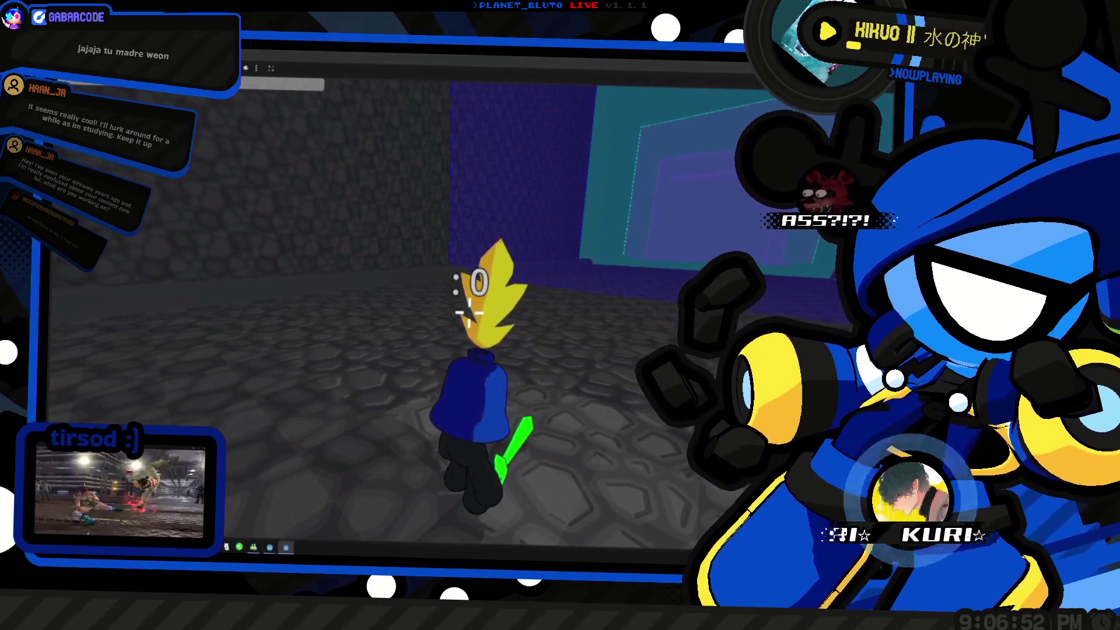
key(alt+Tab)
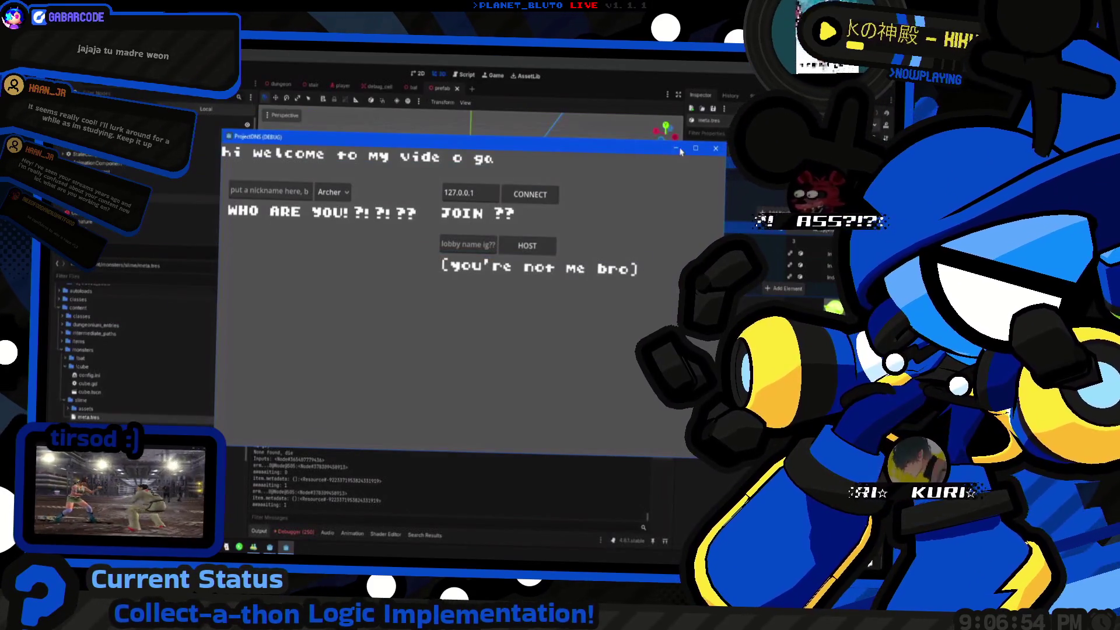
Minimize the game, orbit and zoom around the slime, snap to front view, then open the script editor.
click(677, 150)
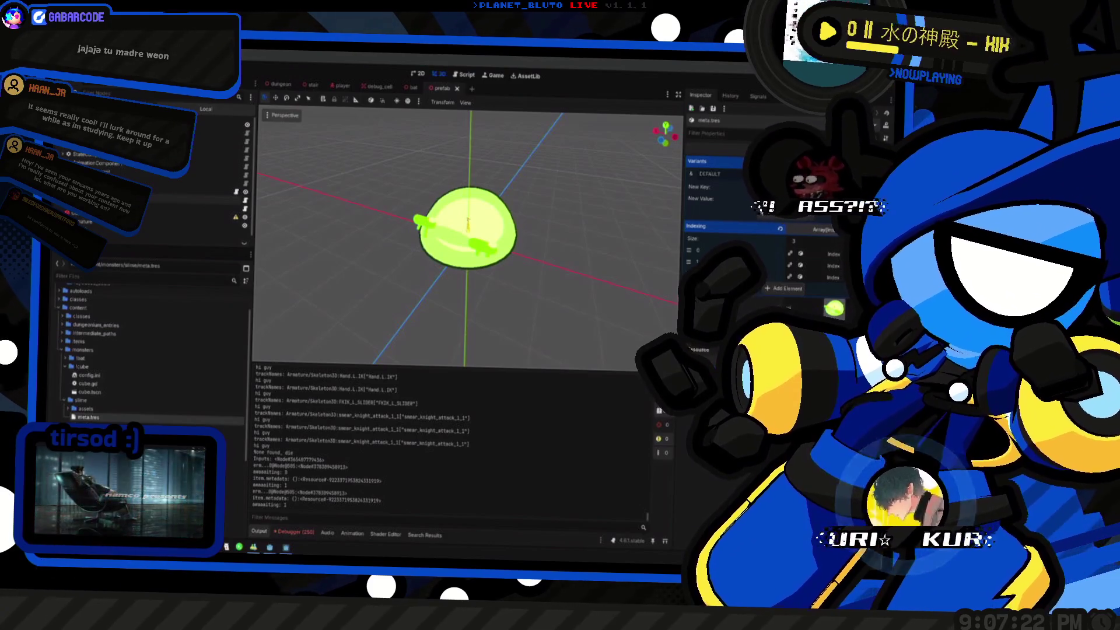
click(466, 75)
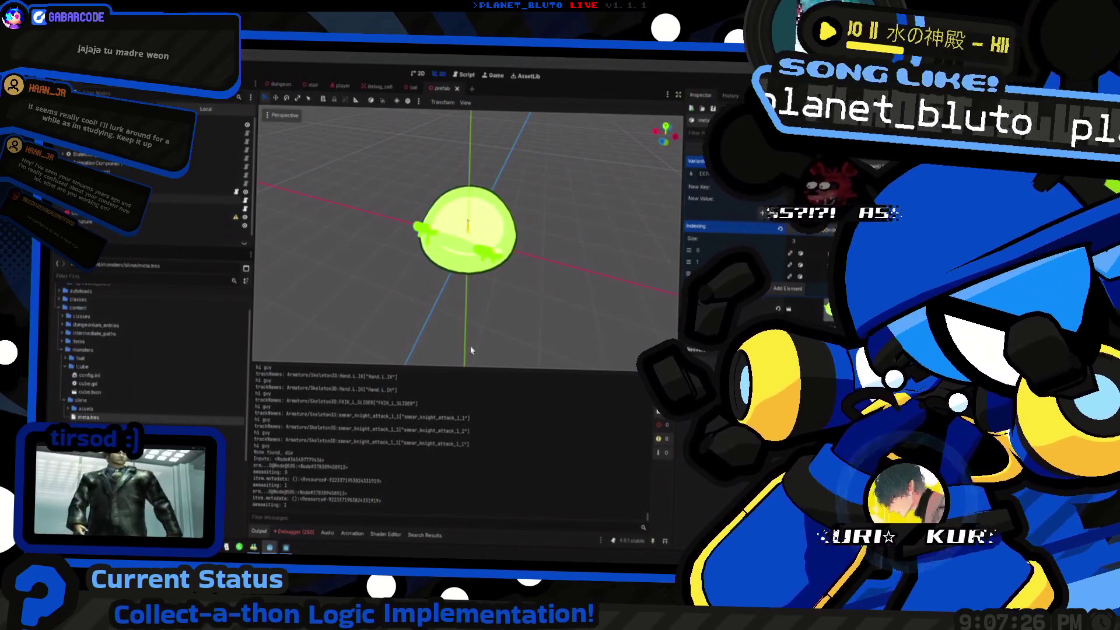
drag(472, 350, 496, 275)
scroll(491, 282, down, 3)
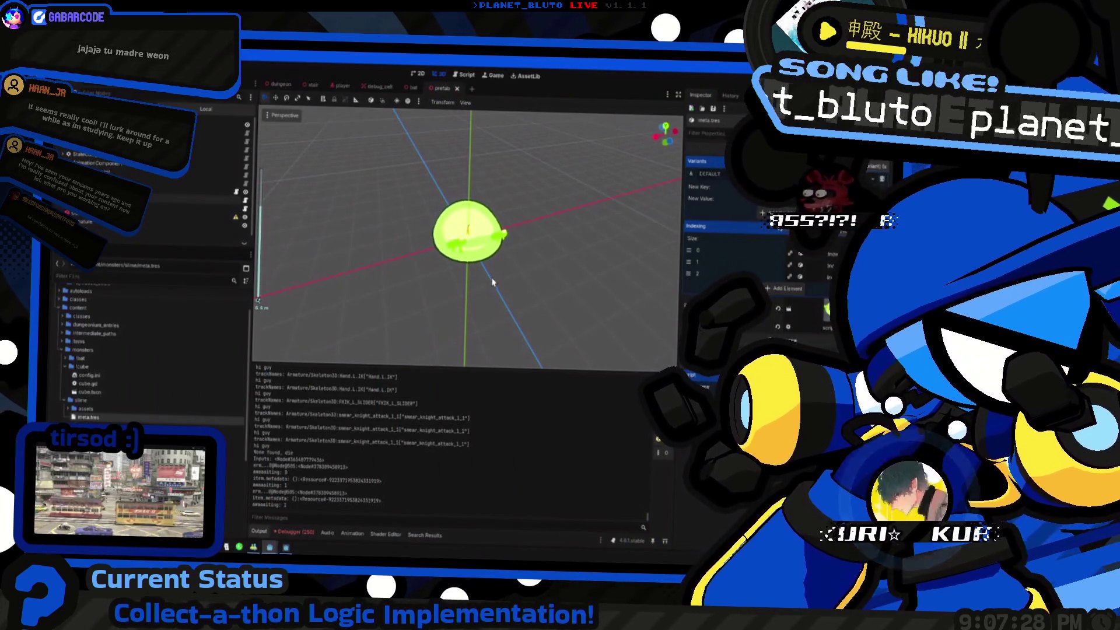
drag(555, 218, 565, 224)
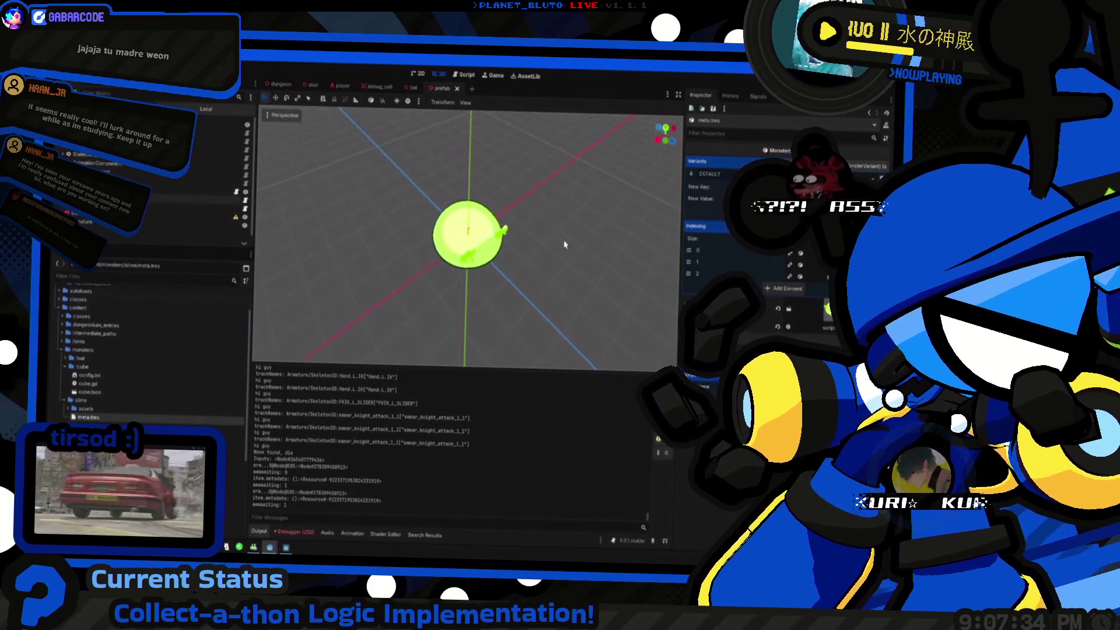
scroll(525, 251, up, 3)
key(KP_1)
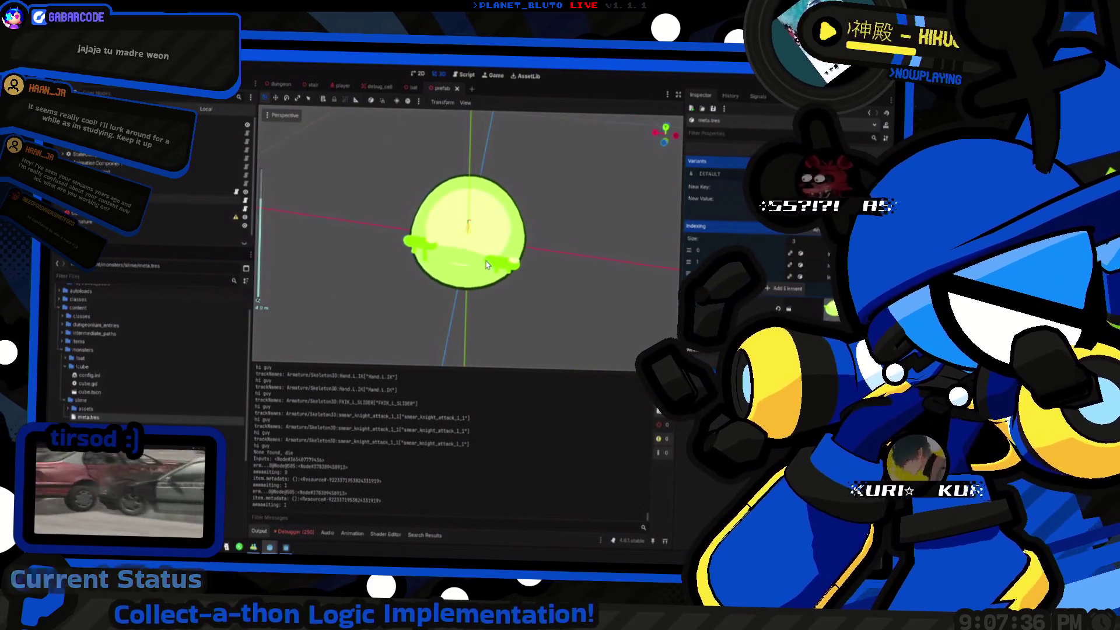
key(ctrl+F3)
scroll(470, 308, up, 4)
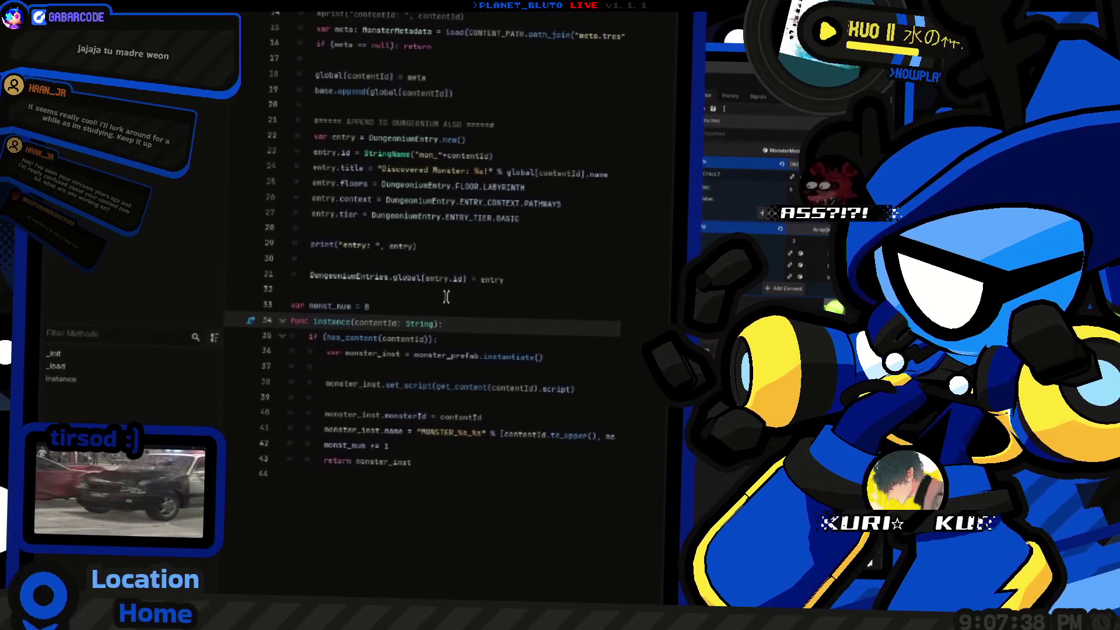
Jump into content_library.gd's _load, scroll to the CONTENT_PATH print, then return to the slime's script.
scroll(484, 310, up, 1)
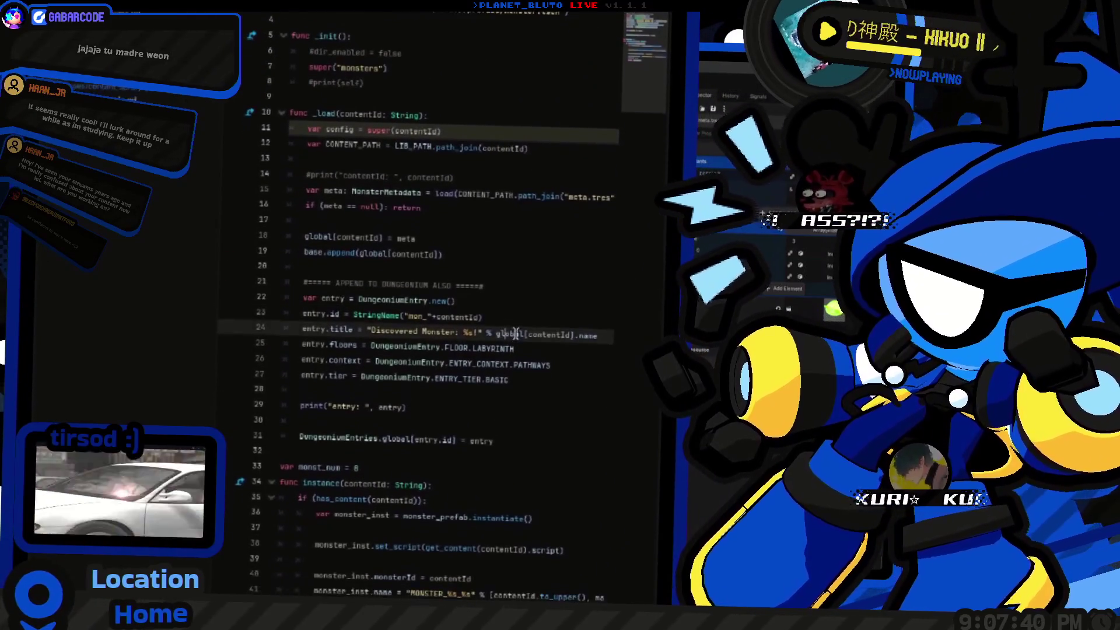
ctrl+click(376, 157)
scroll(470, 321, down, 6)
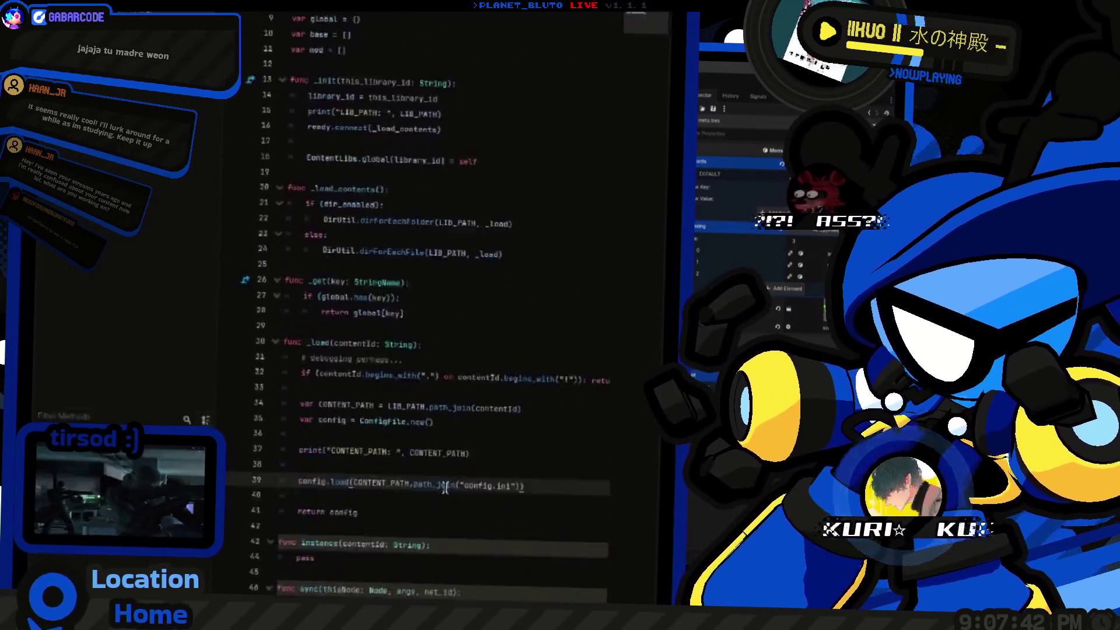
click(527, 289)
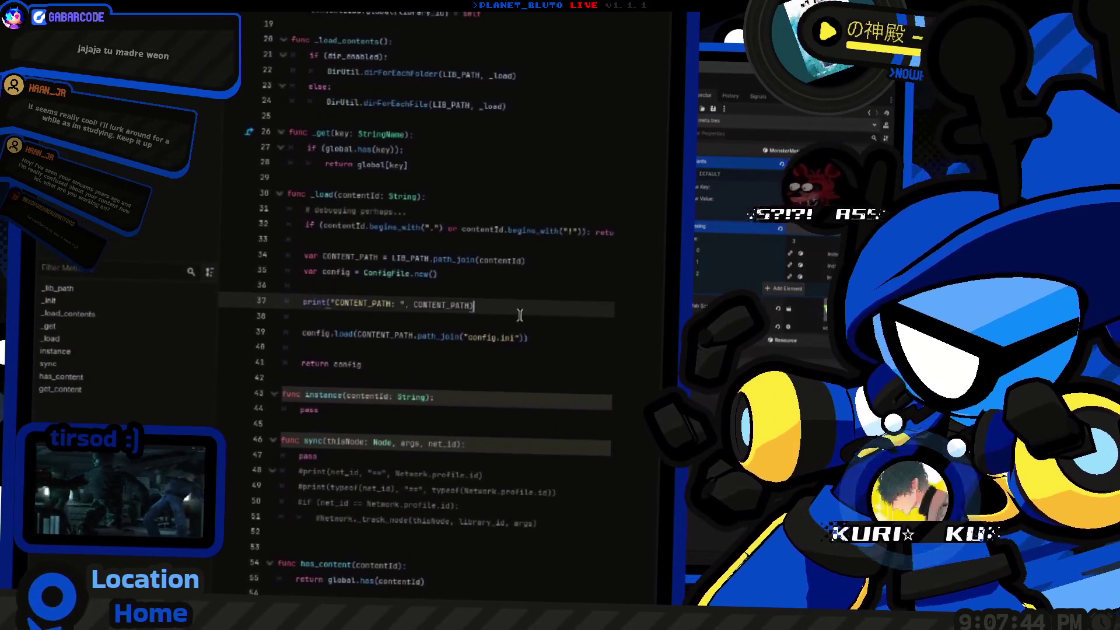
key(alt+Left)
key(alt+Left)
key(alt+Left)
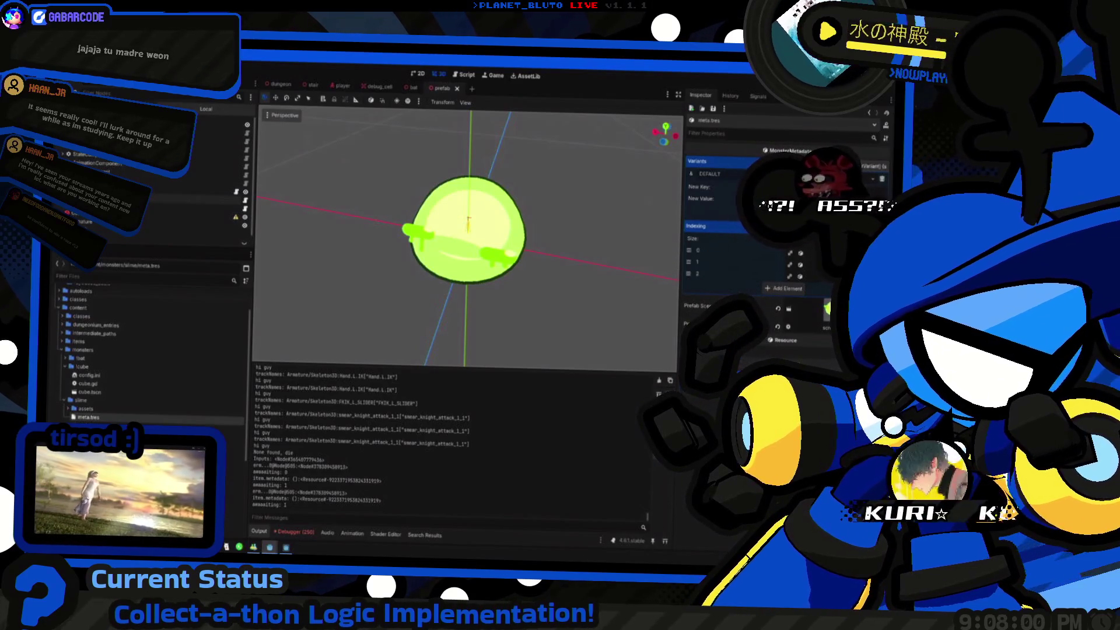
Expand the DEFAULT variant, then inspect the live DungeoniumEntry's floor flags and Pathways.
click(729, 173)
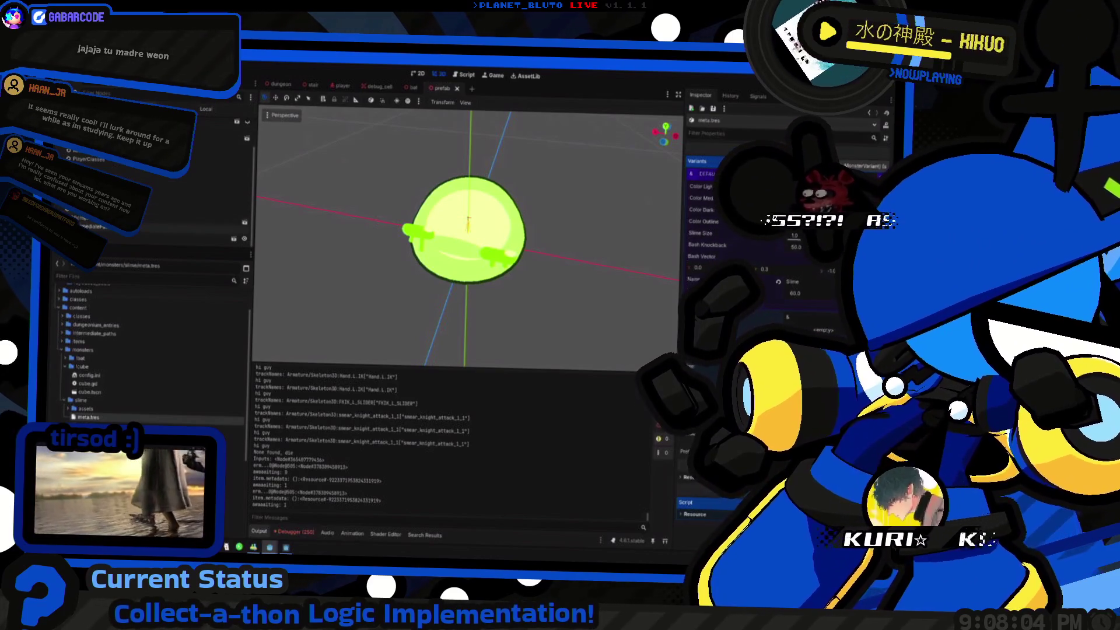
click(175, 178)
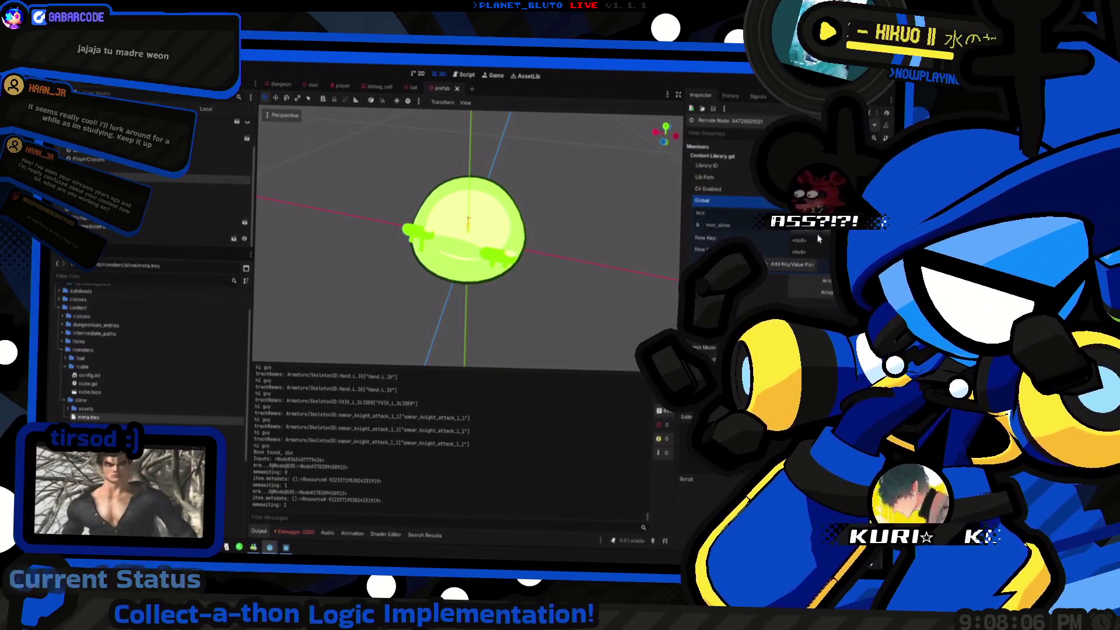
click(799, 225)
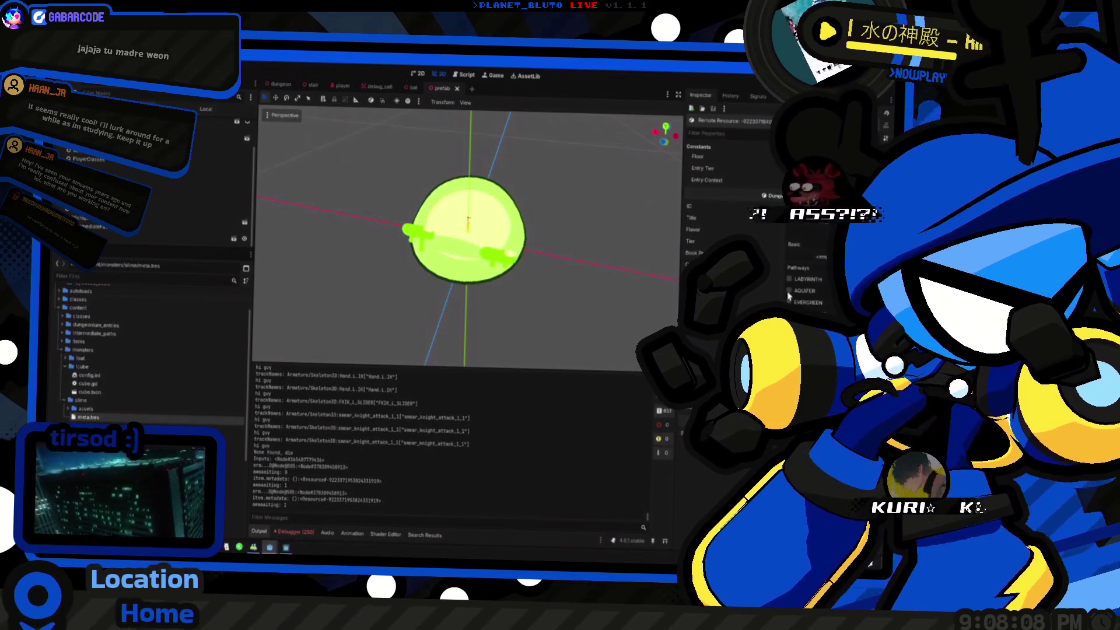
click(789, 292)
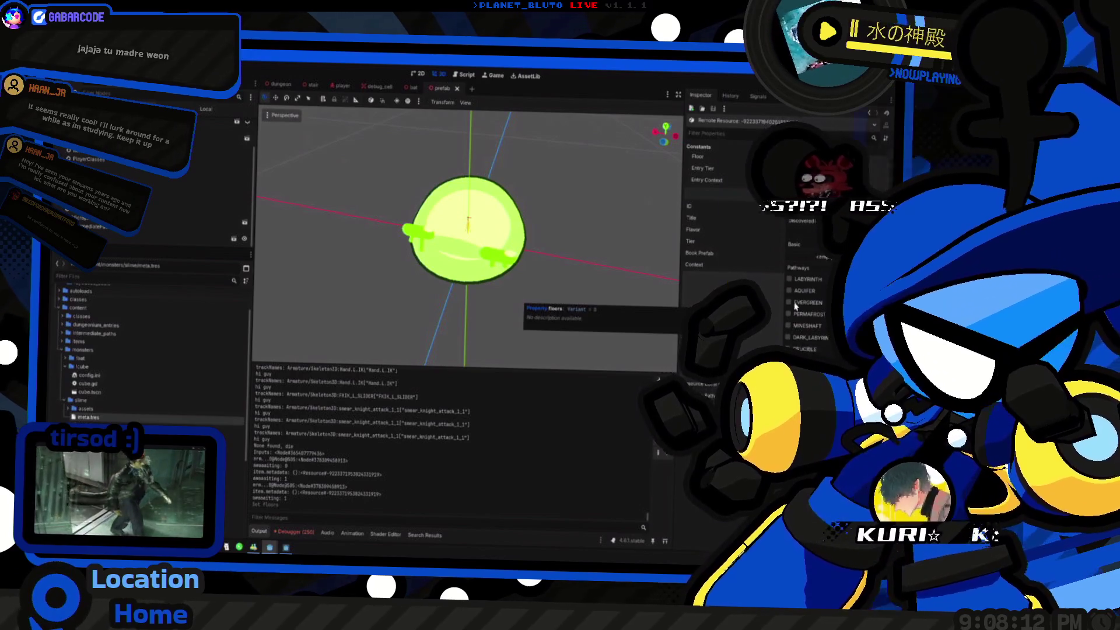
key(alt+Tab)
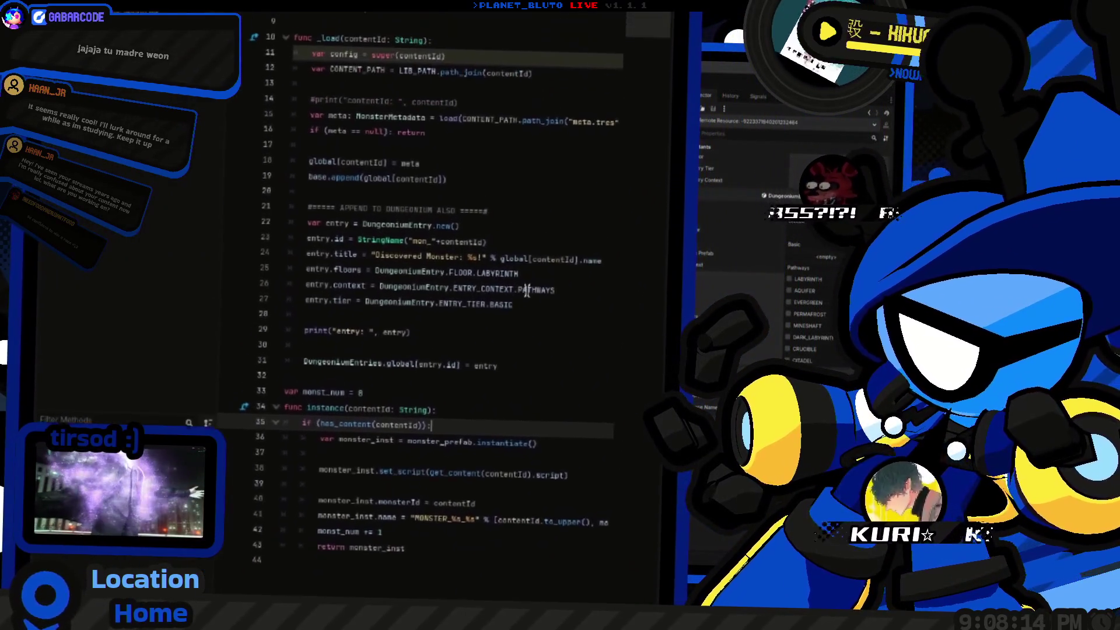
Wrap the DungeoniumEntry.FLOOR.LABYRINTH expression on line 25 in parentheses to add + 1.
click(527, 285)
scroll(527, 286, up, 1)
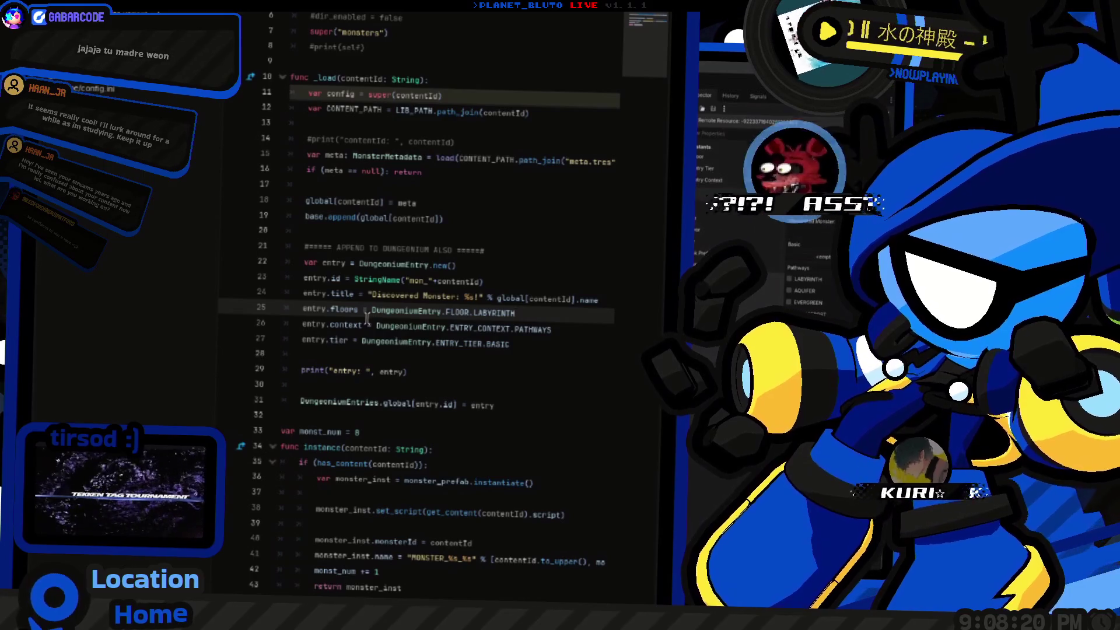
drag(372, 312, 516, 313)
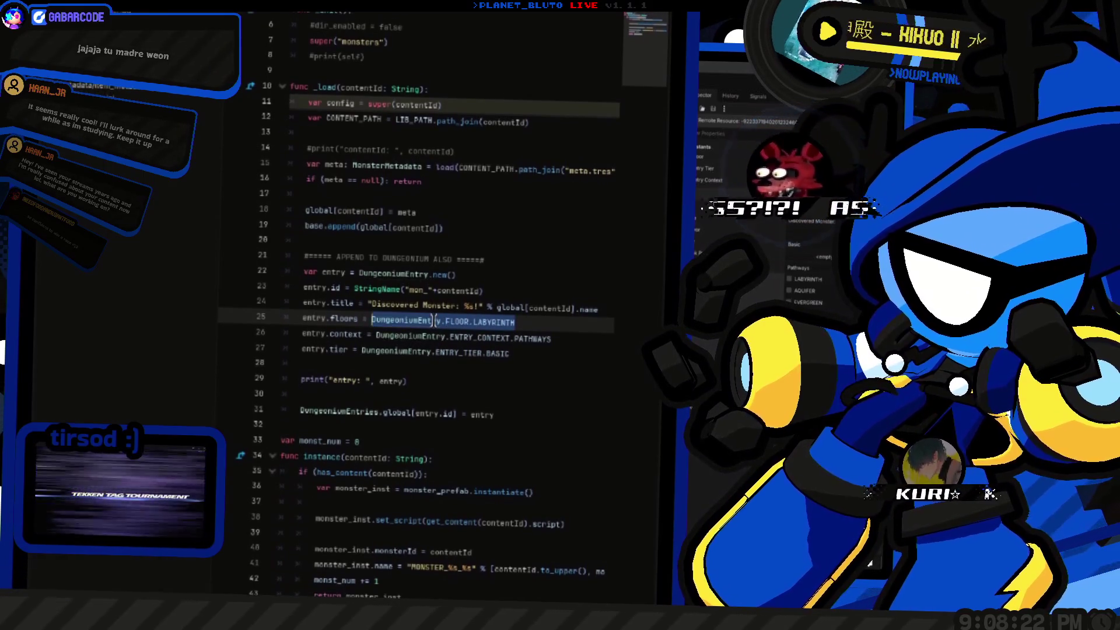
text(()
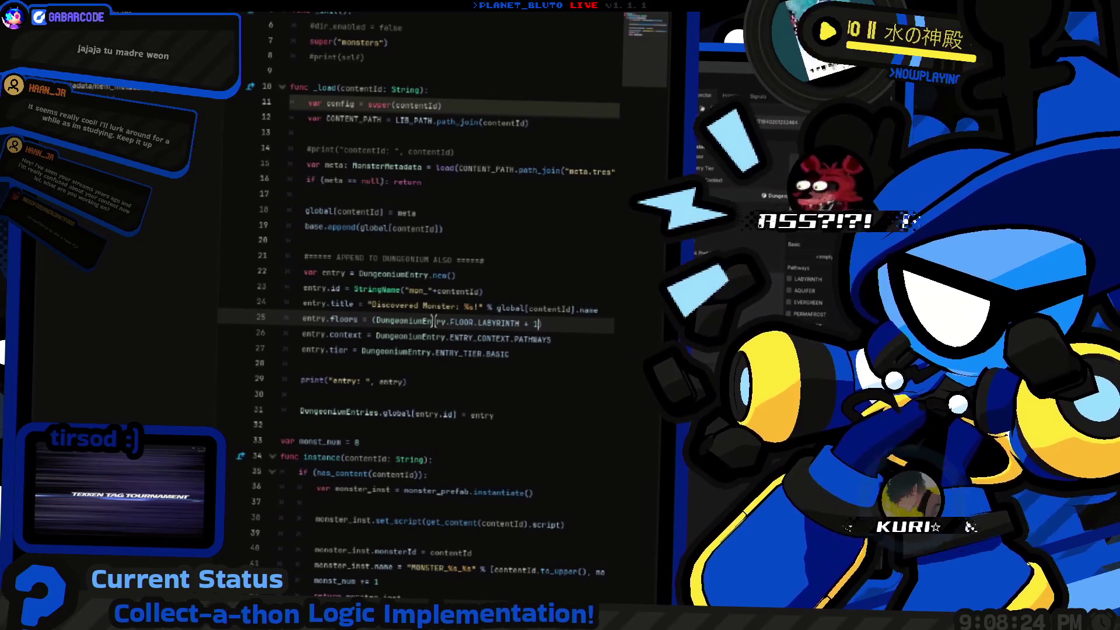
Run the game with F5 to test the floor change, then open the DungeoniumEntry class definition.
key(ctrl+F2)
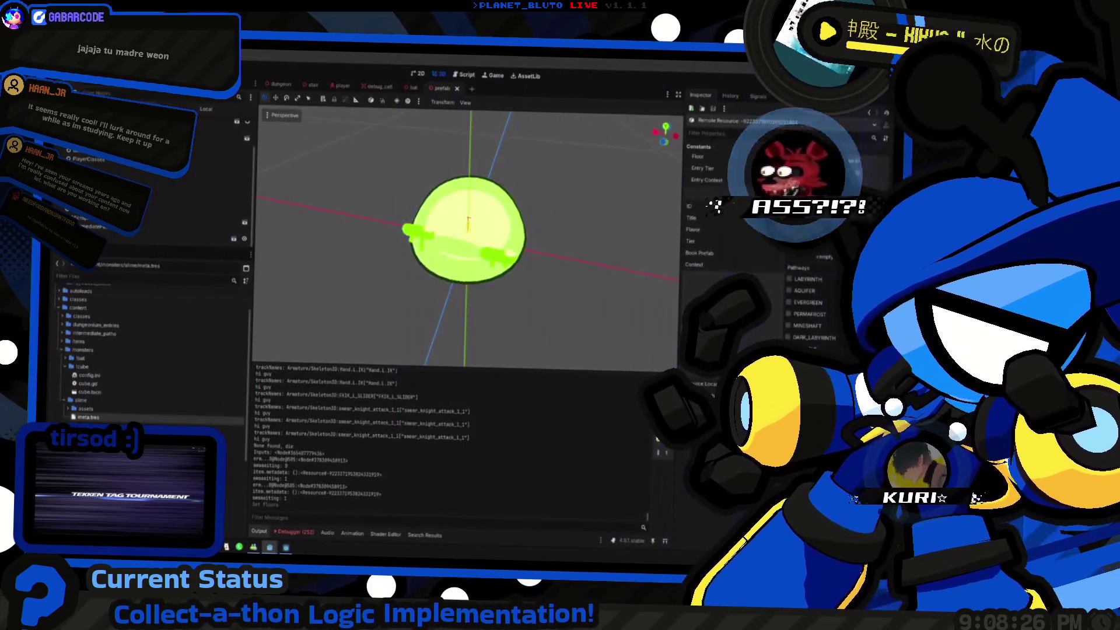
key(F5)
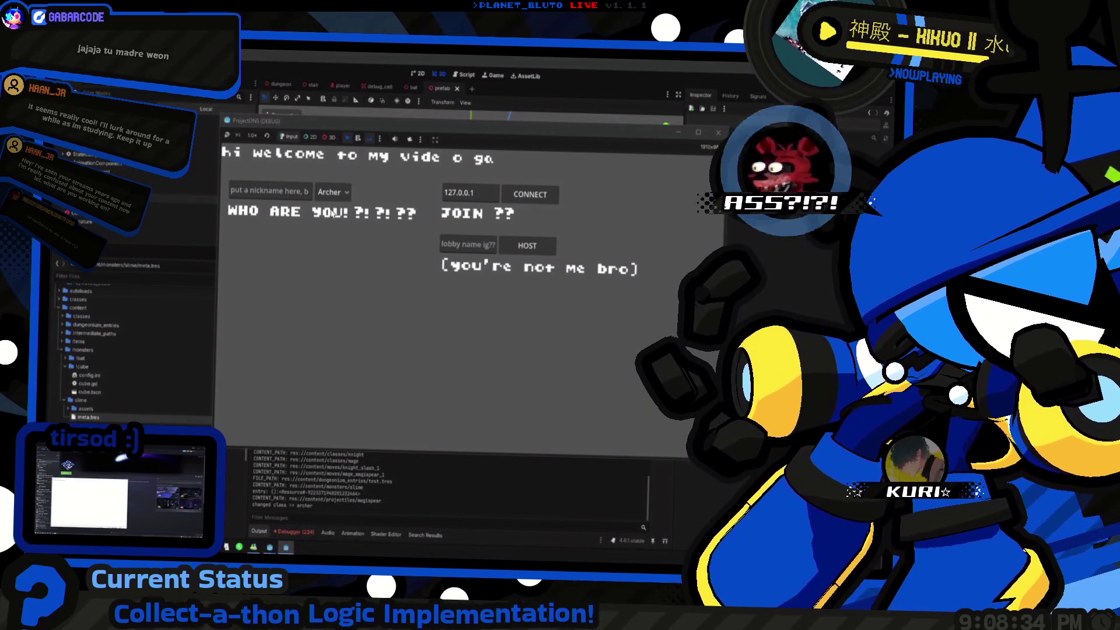
key(F8)
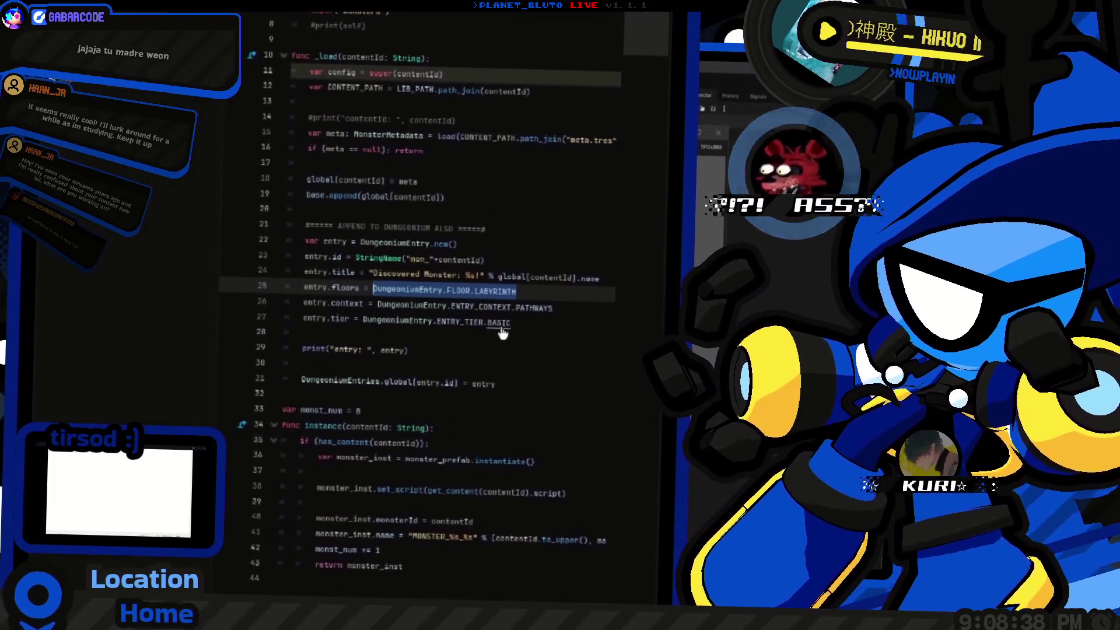
ctrl+click(449, 316)
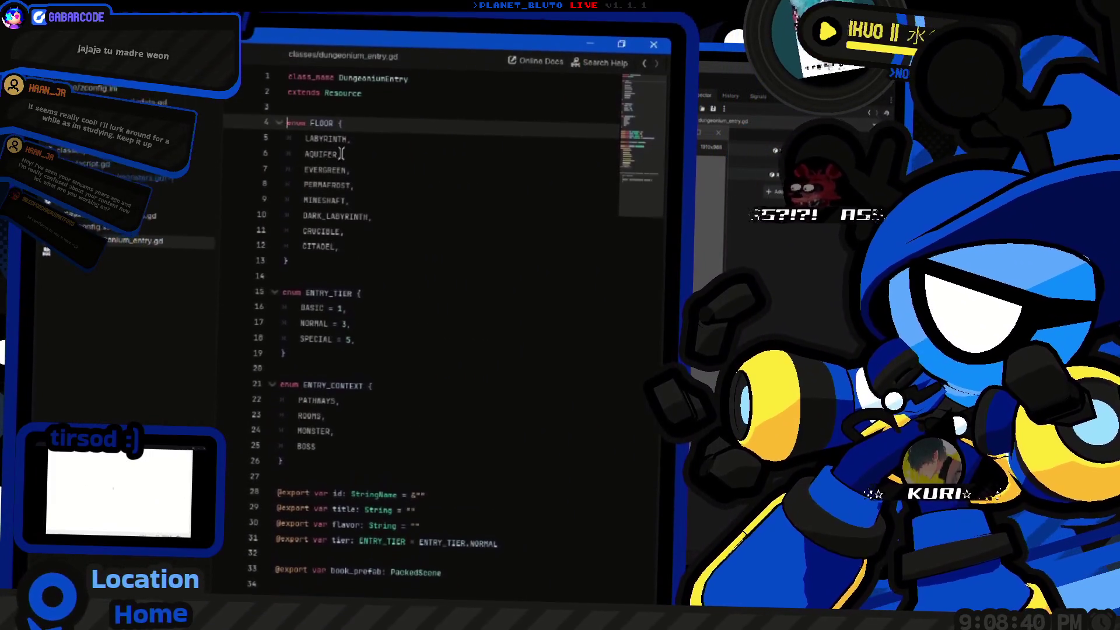
Fill in power-of-two values for the FLOOR entries from AQUIFER down through PERMAFROST.
text(1)
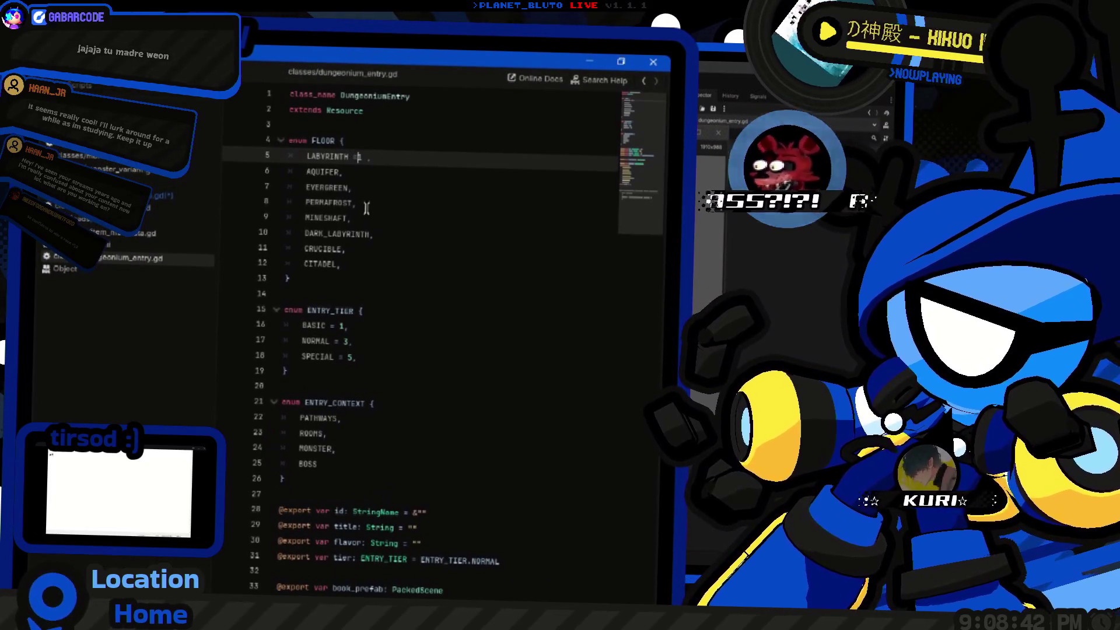
key(Down)
text(2)
key(Down)
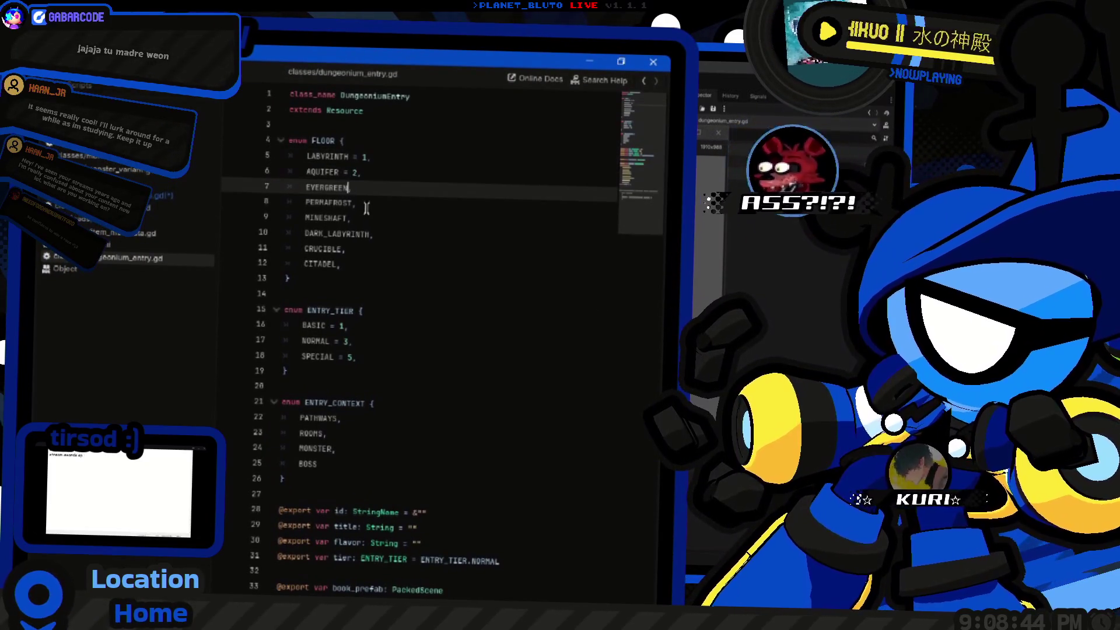
key(Down)
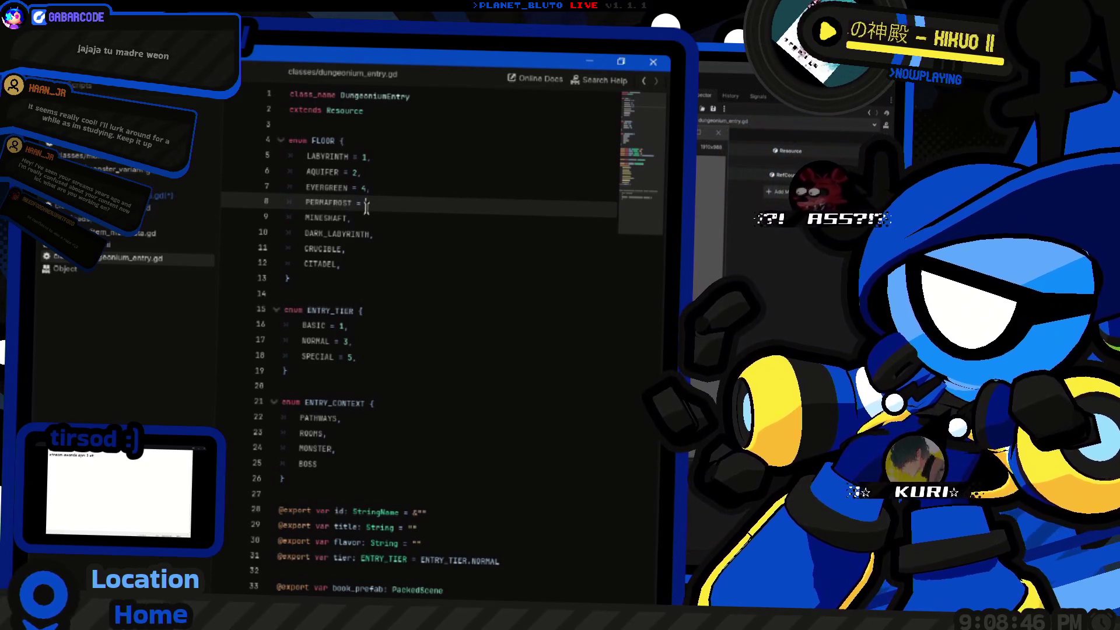
text(8)
key(Down)
Set MINESHAFT = 16, the next entry = 32, CRUCIBLE = 64, CITADEL = 128, and save dungeonium_entry.gd.
text(1)
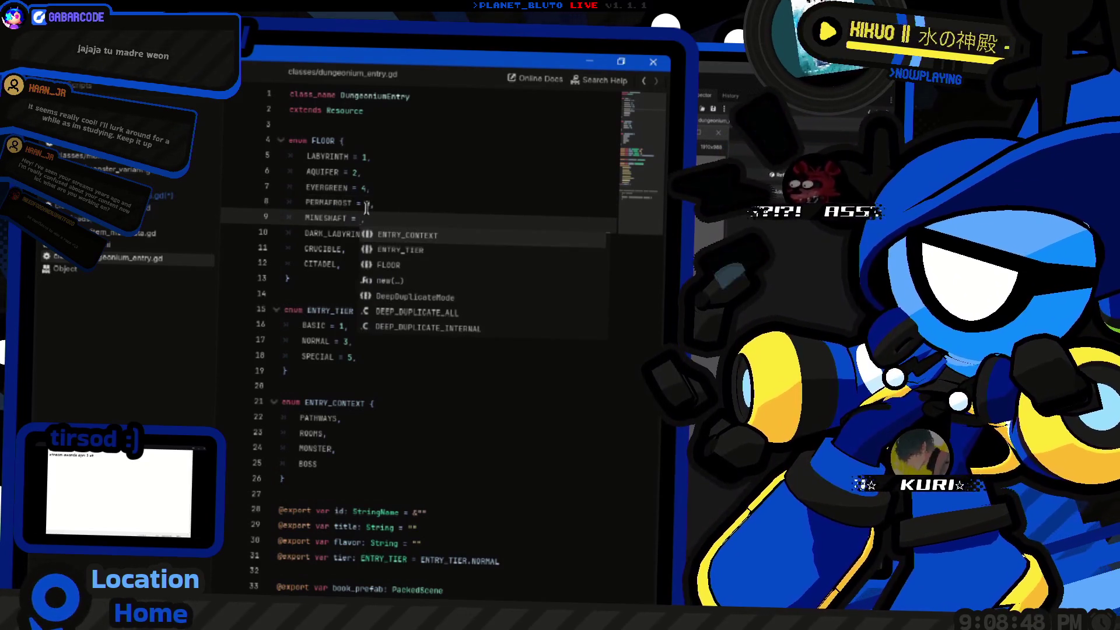
text(,)
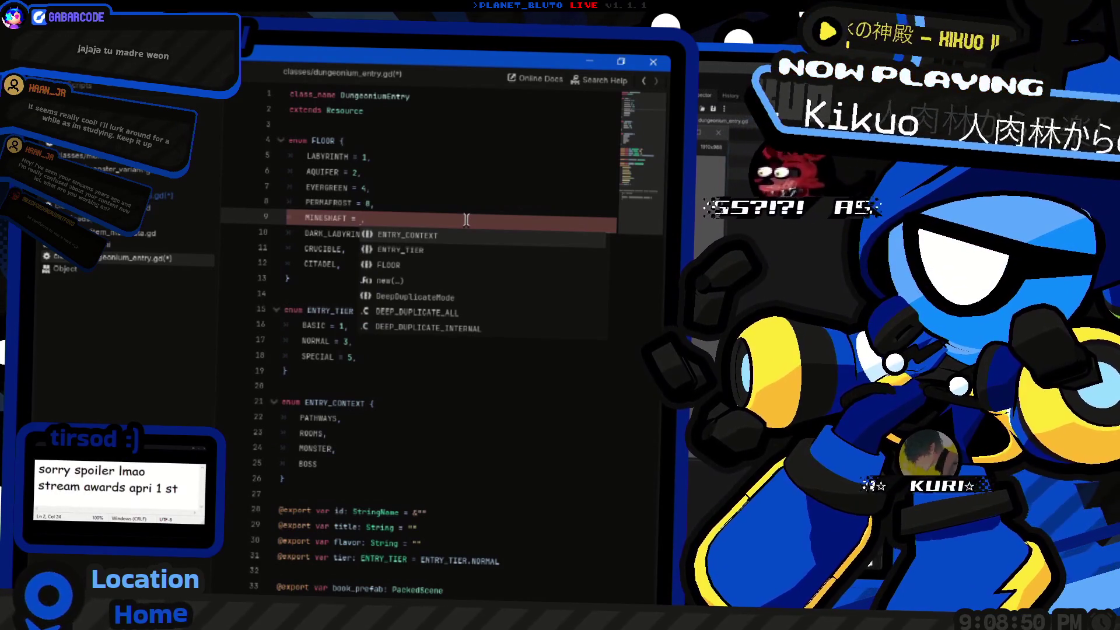
text(16)
key(Down)
text(= )
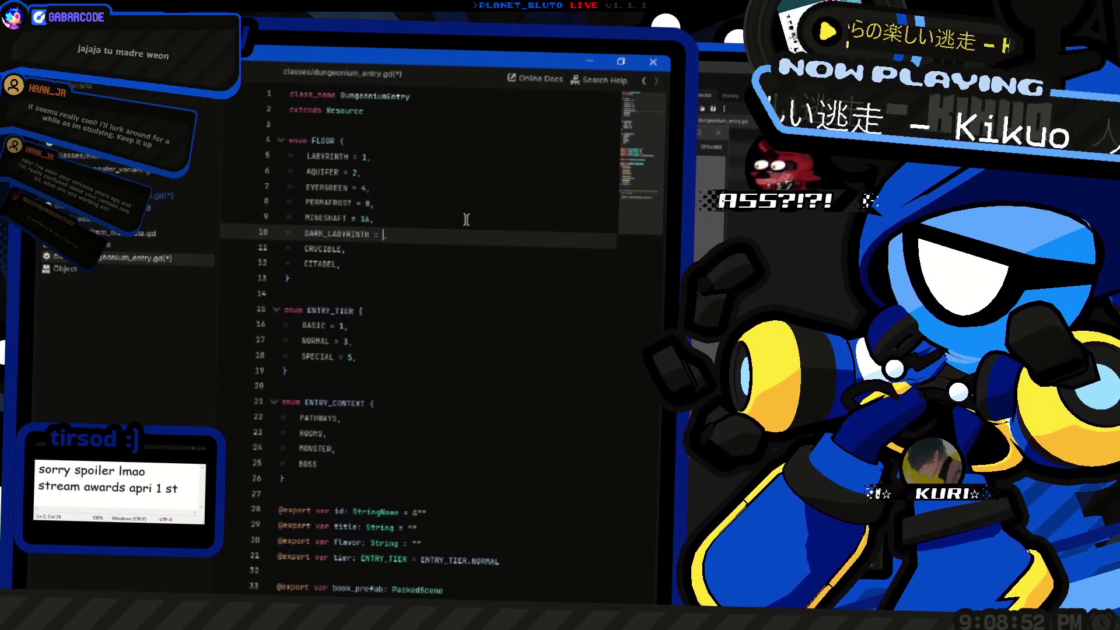
text(32)
key(Down)
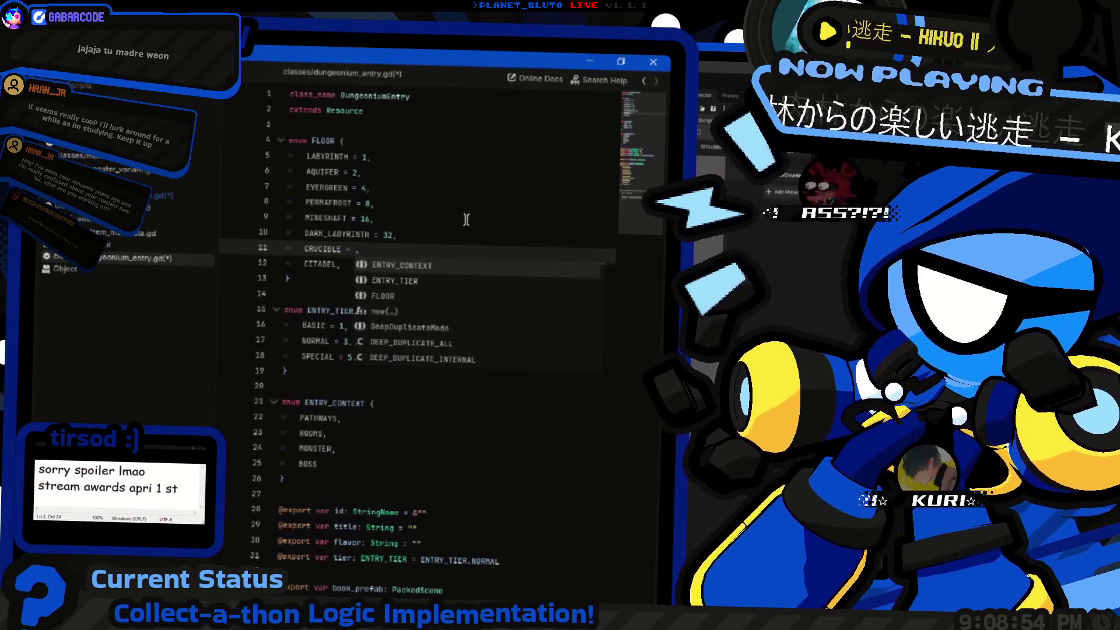
text(64)
key(Down)
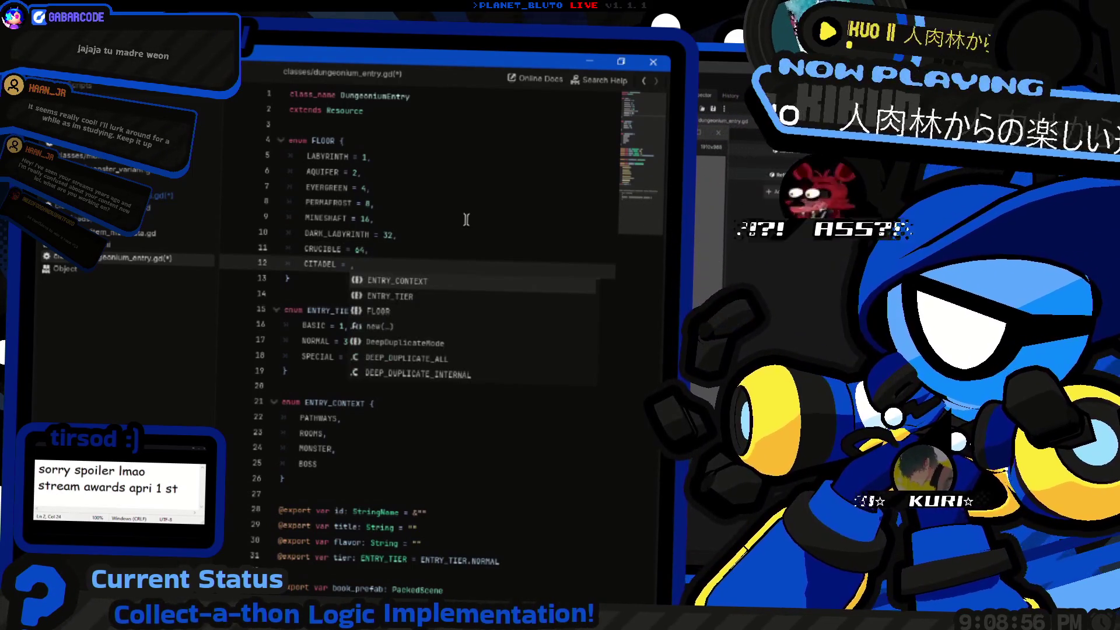
text(128)
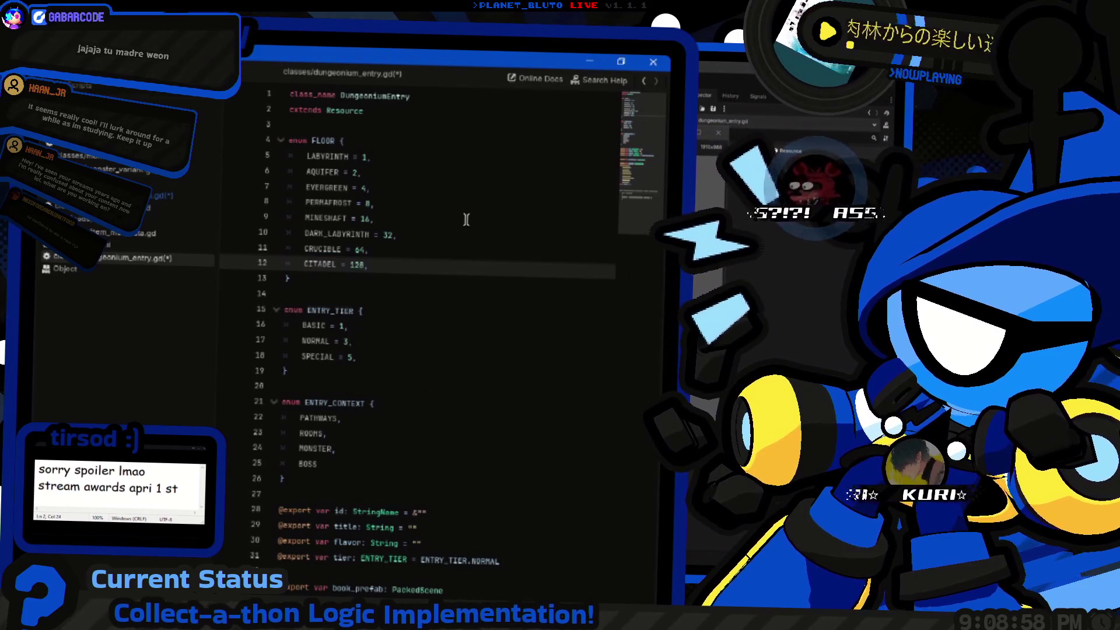
key(ctrl+s)
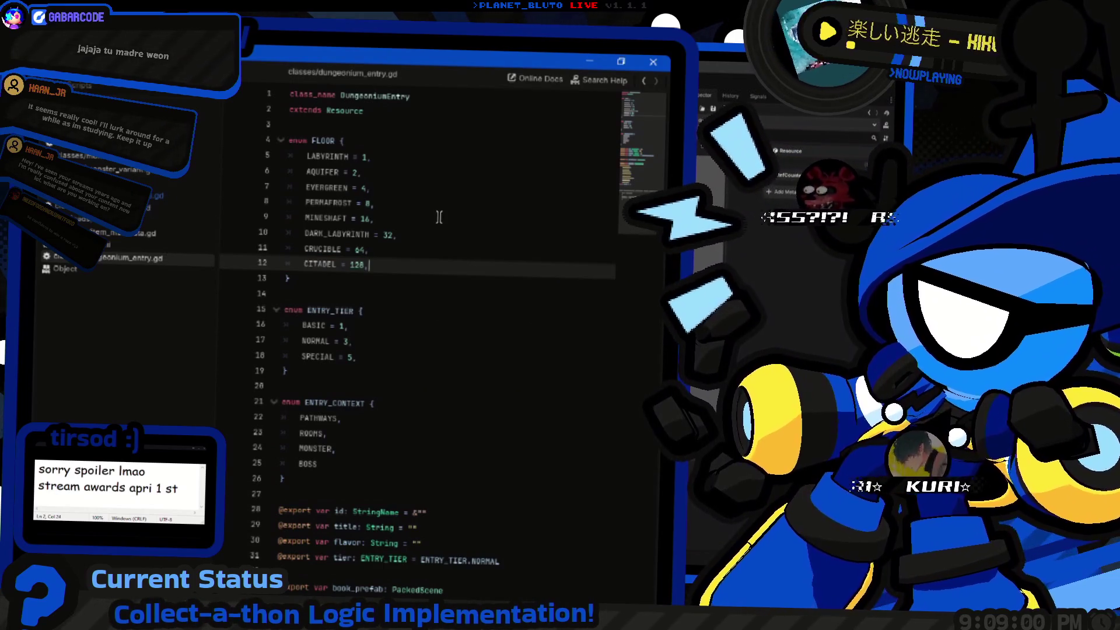
Review the FLOOR values around LABYRINTH and DARK_LABYRINTH, then switch to monsters.gd.
click(420, 172)
click(424, 141)
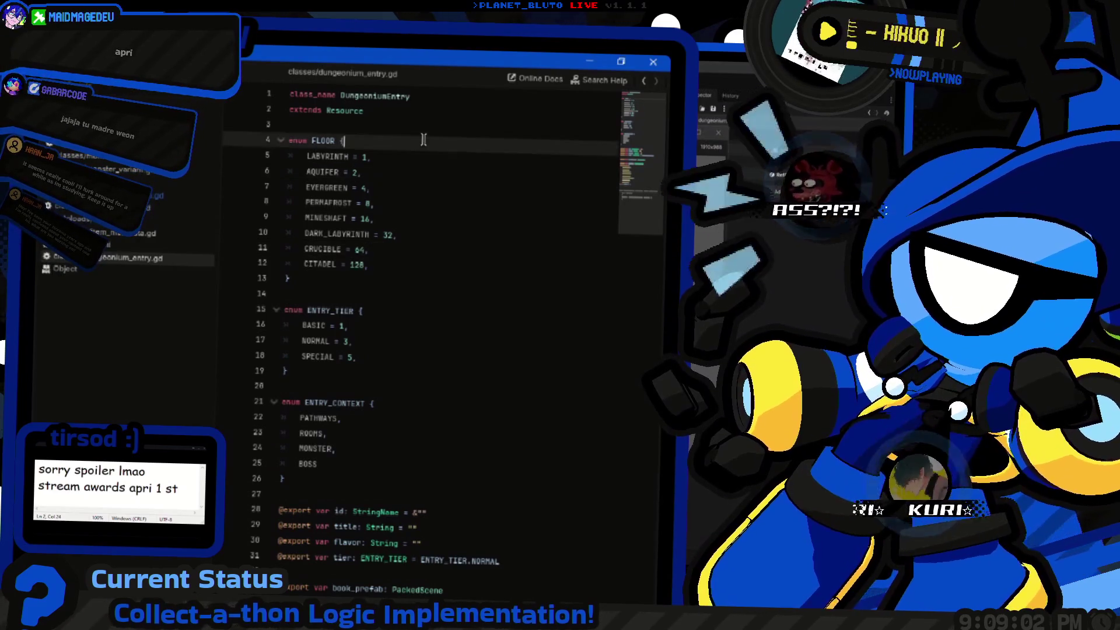
click(431, 156)
click(417, 233)
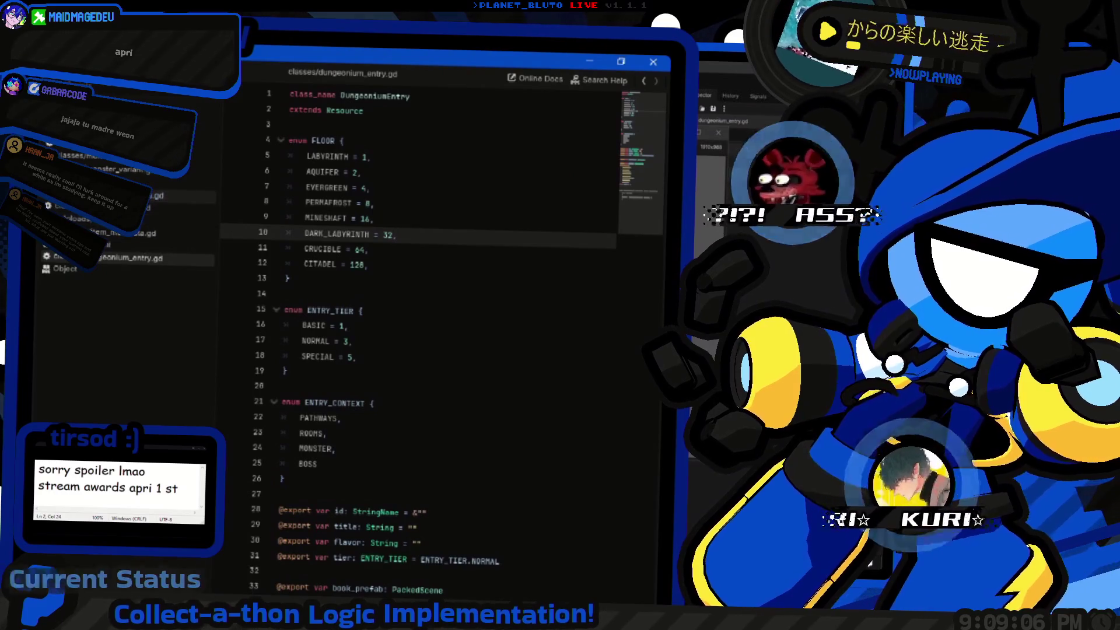
click(161, 196)
scroll(430, 300, down, 5)
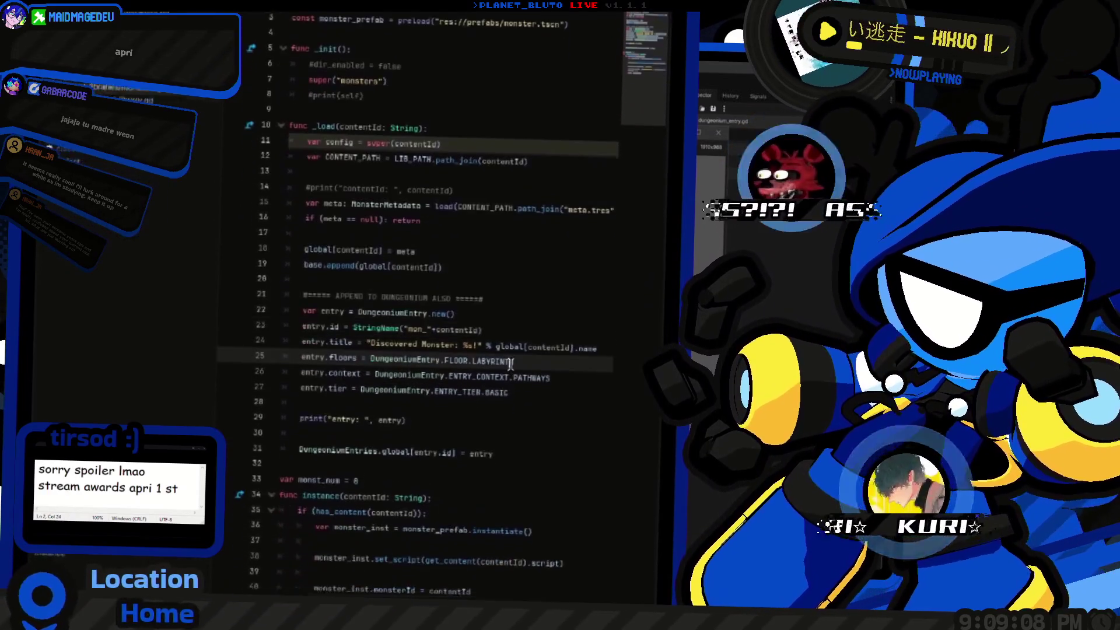
Run the project, pick Knight as the character class, and bring the editor back in front.
key(F5)
key(F5)
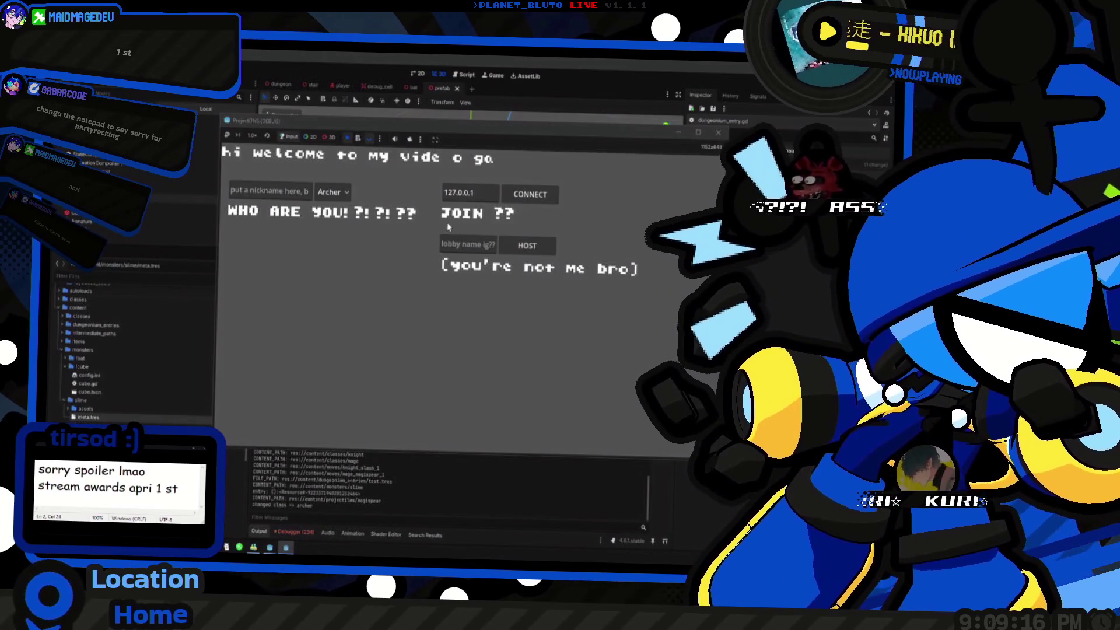
click(348, 195)
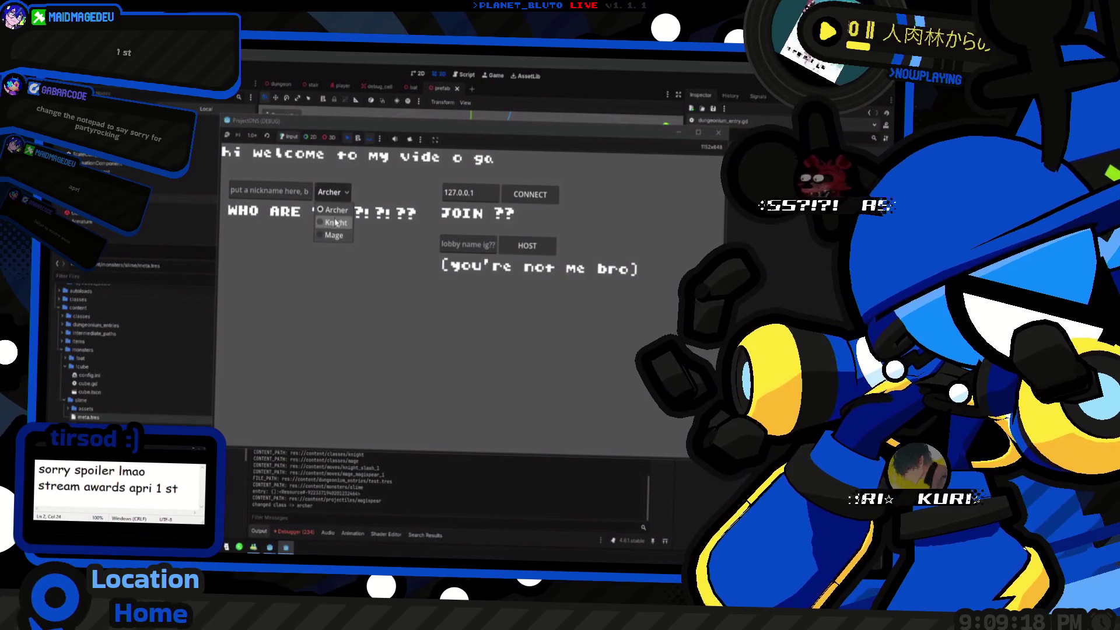
click(332, 223)
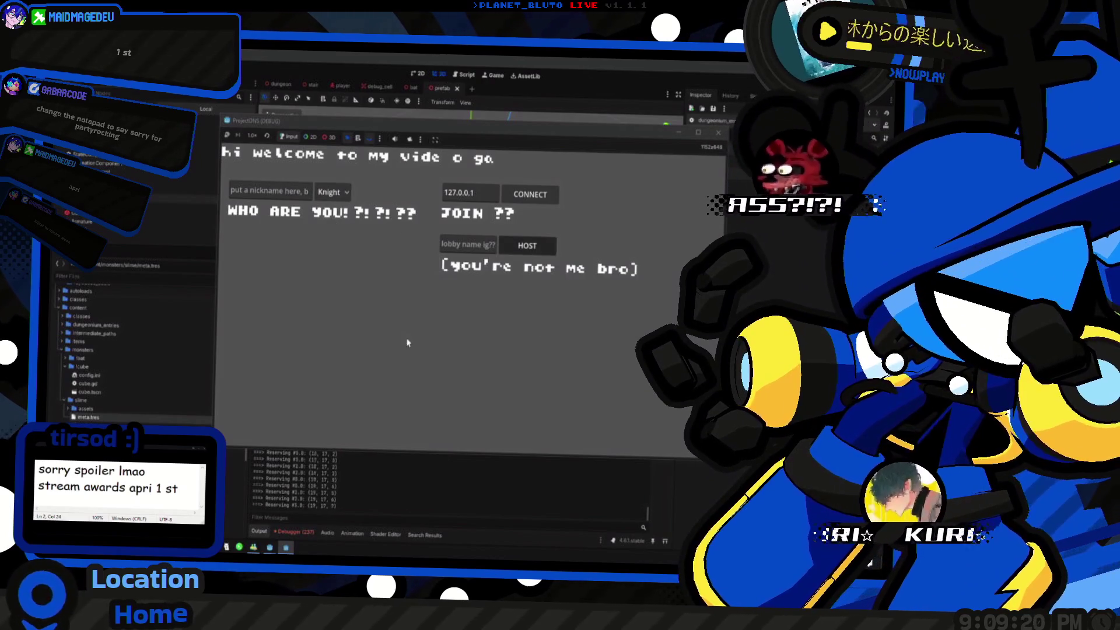
click(191, 240)
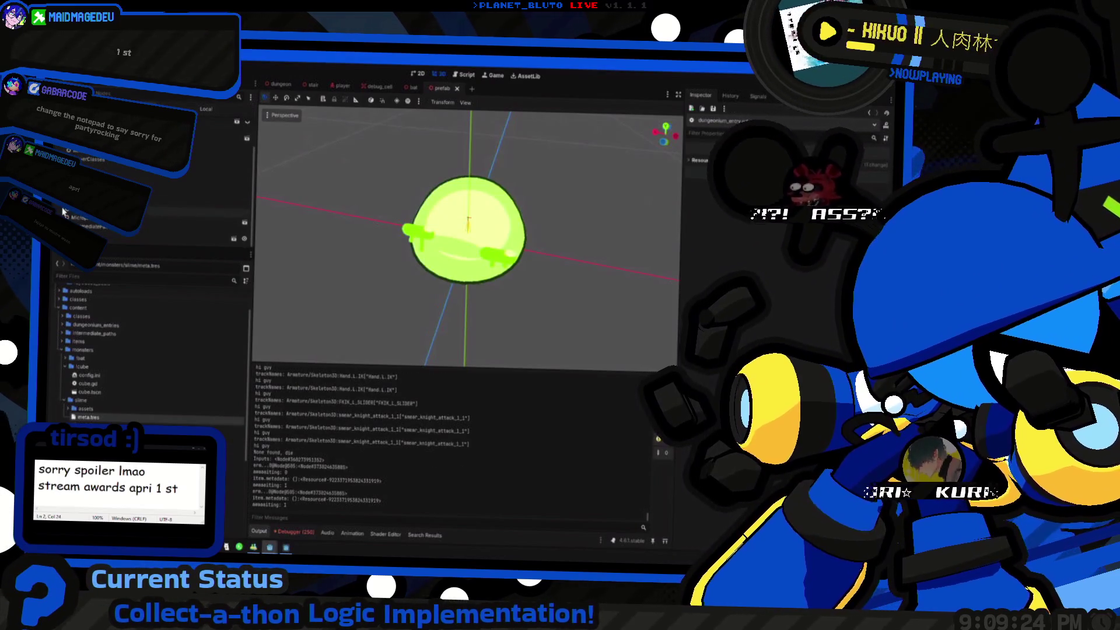
Inspect the running content library node's Global dictionary, then return to the game's dungeon console.
click(193, 179)
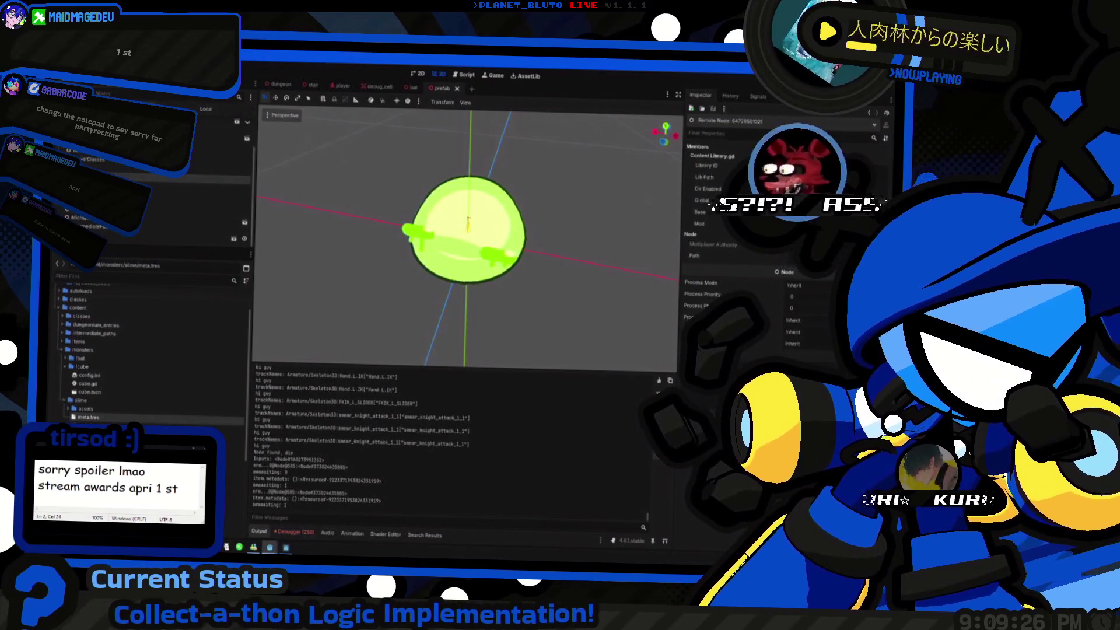
click(787, 200)
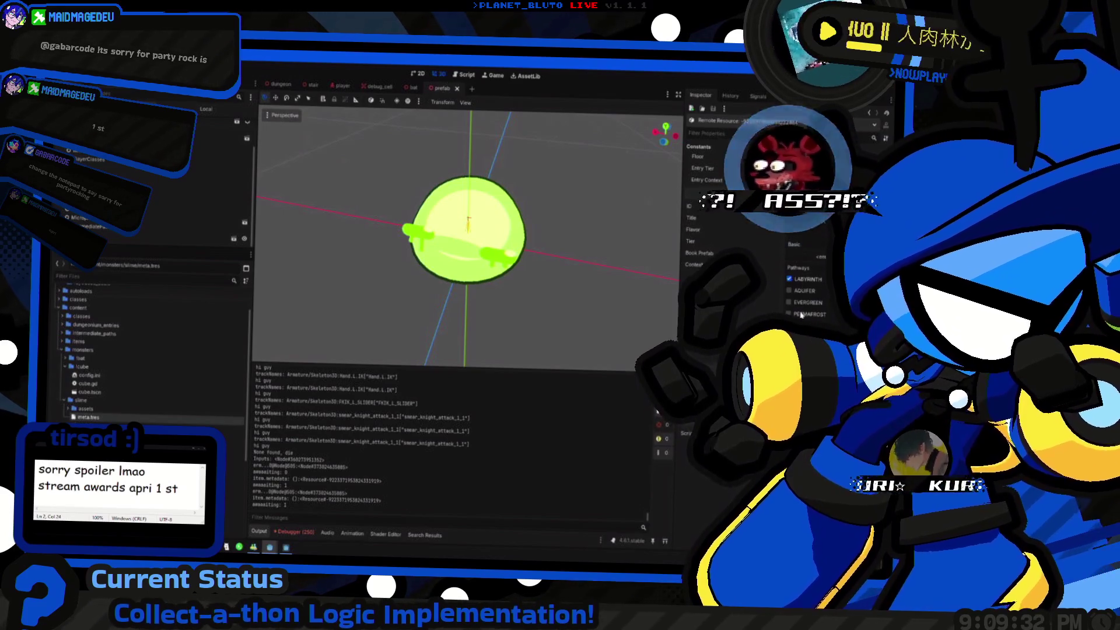
key(F5)
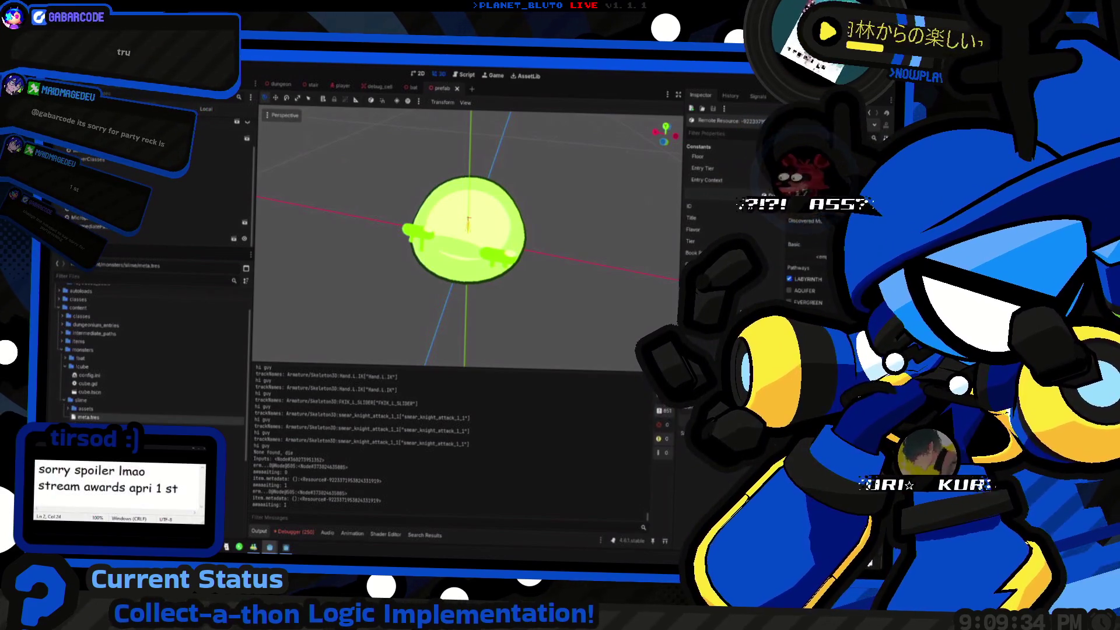
key(grave)
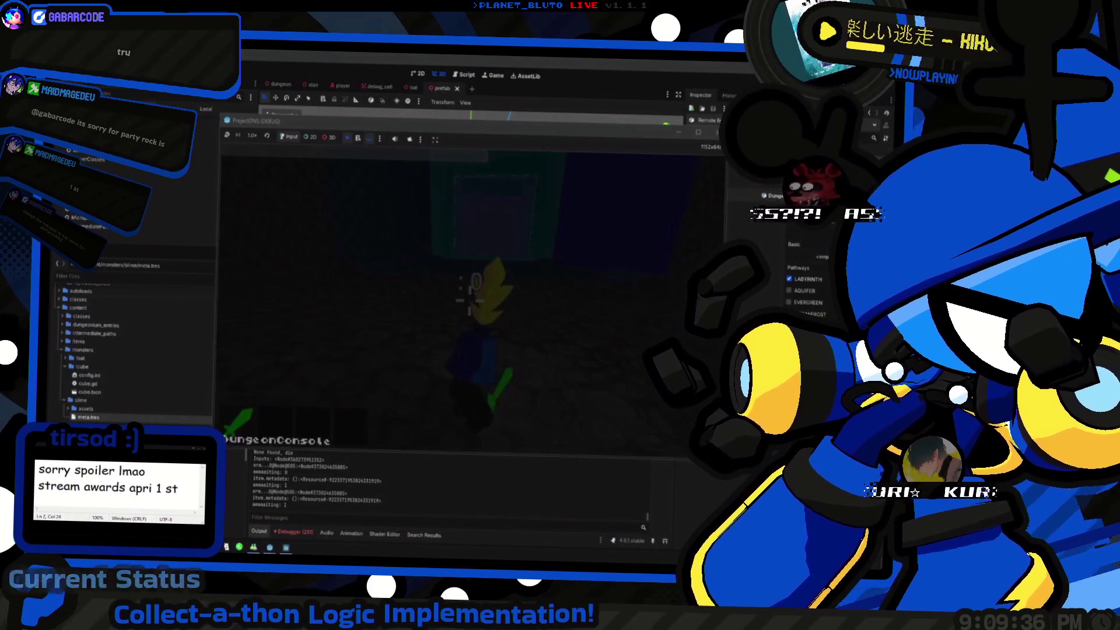
Toggle debug cells in the console, run into the dark corridor, and type the note 'sorry for partyrocking'.
key(Return)
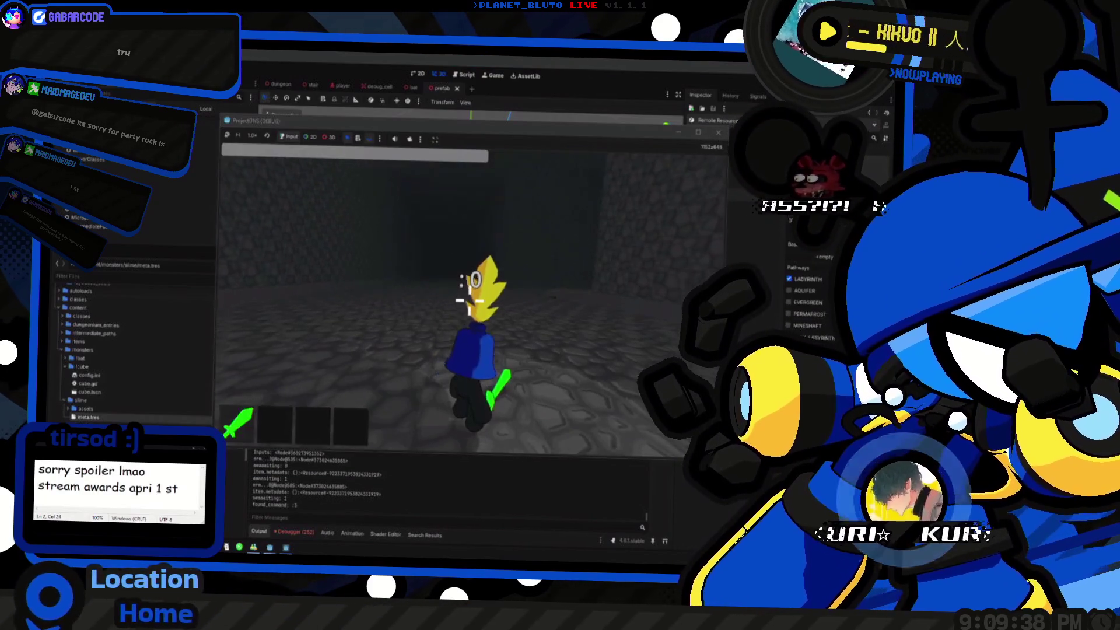
key(a)
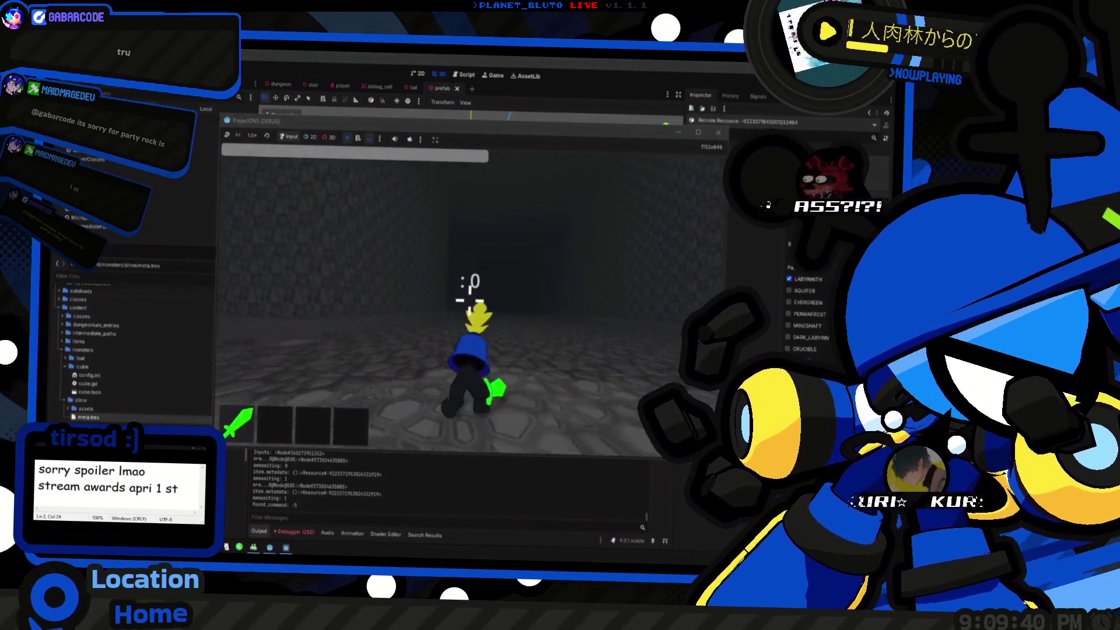
key(w)
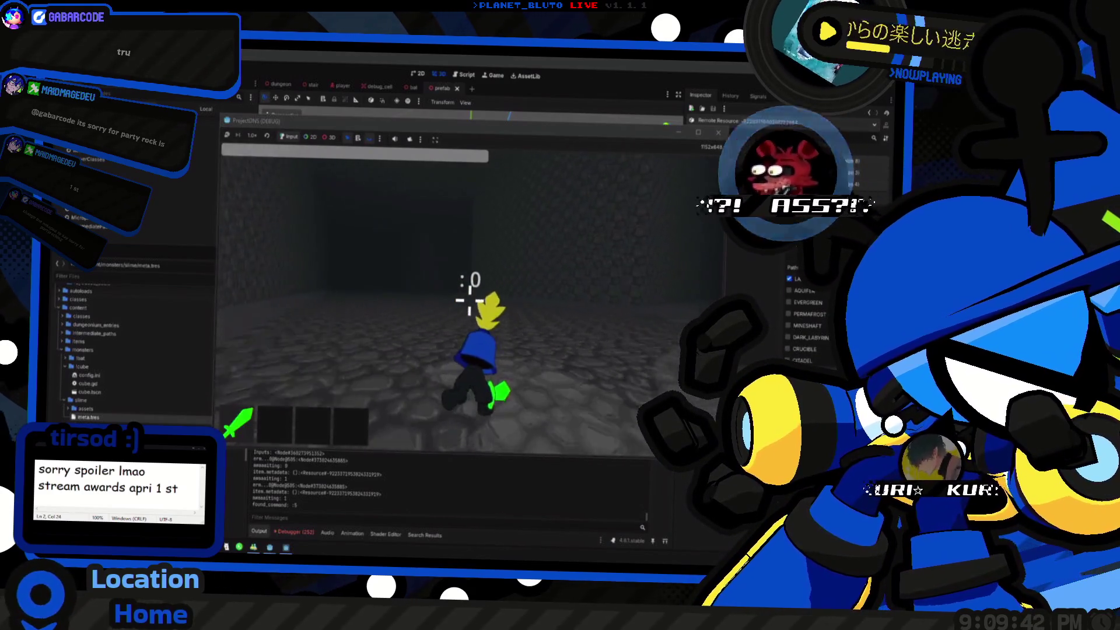
key(w)
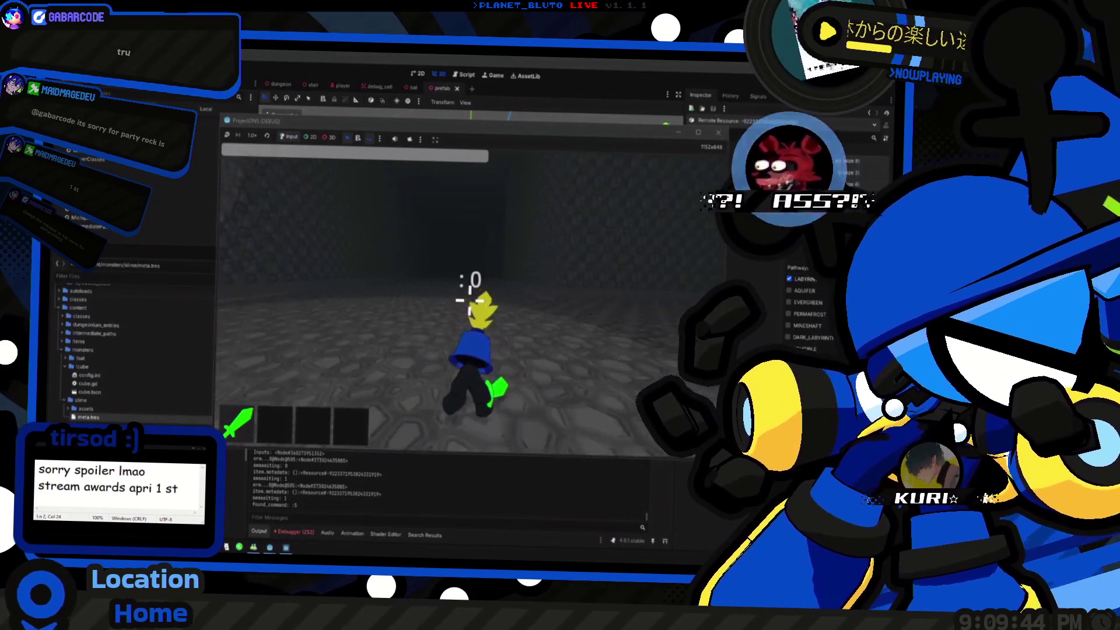
key(w)
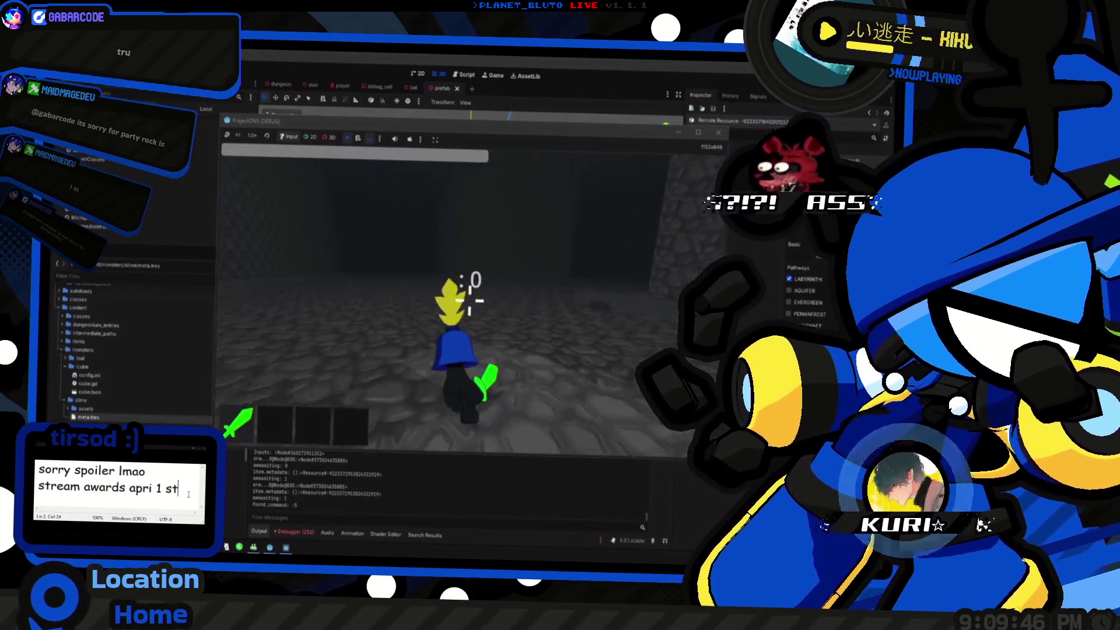
key(Return)
text(sorry for partyrocking)
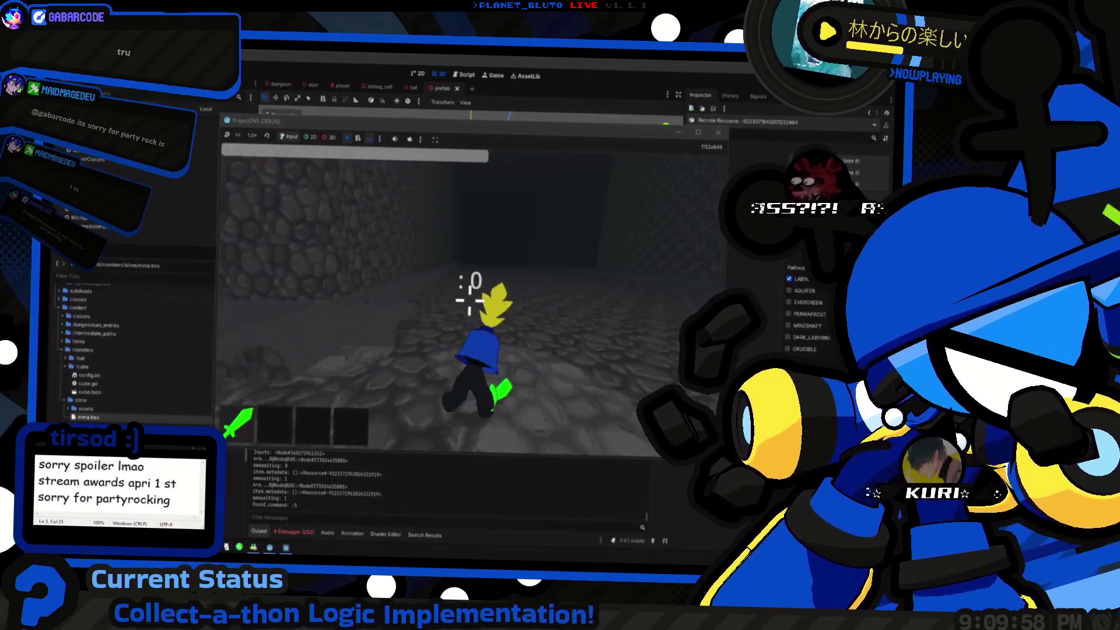
Walk the knight down the corridor checking both walls, then stop the game with F8.
key(w)
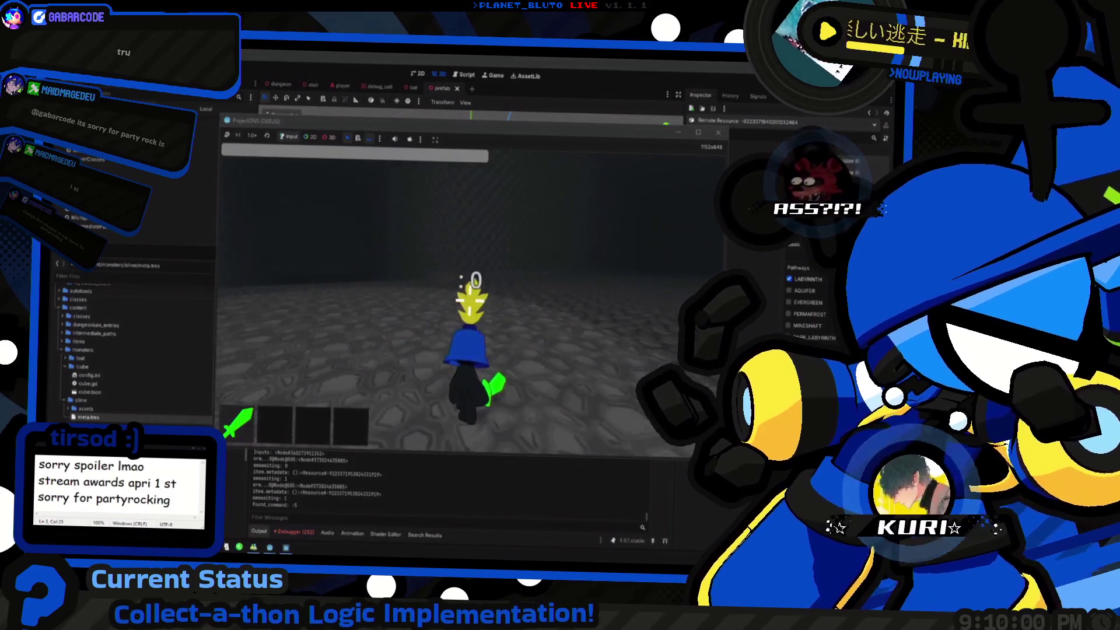
key(w)
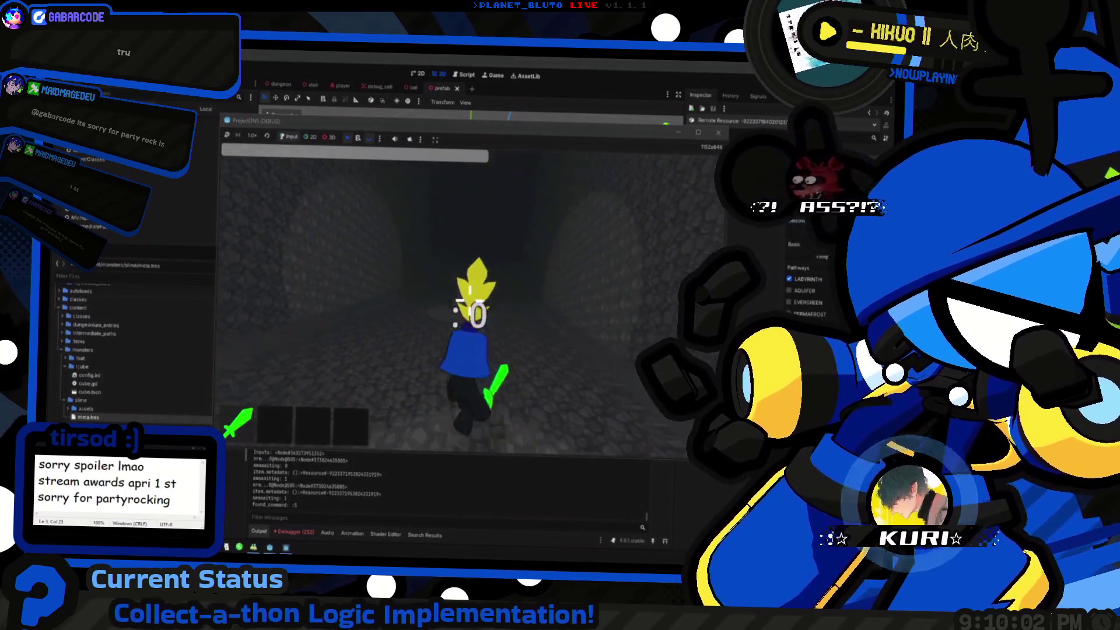
key(w)
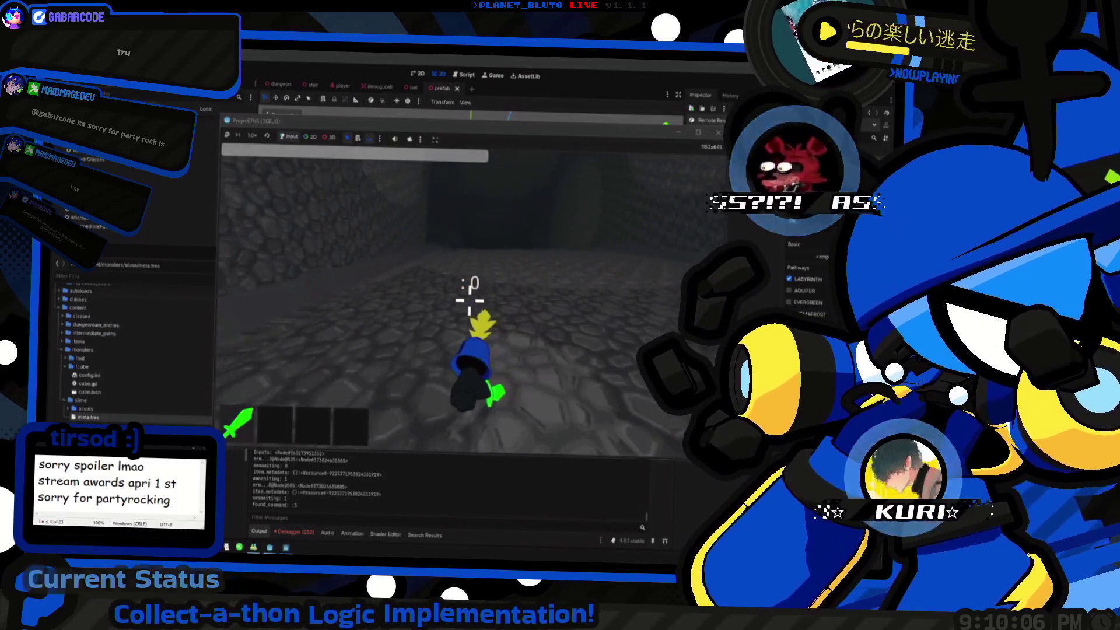
key(w)
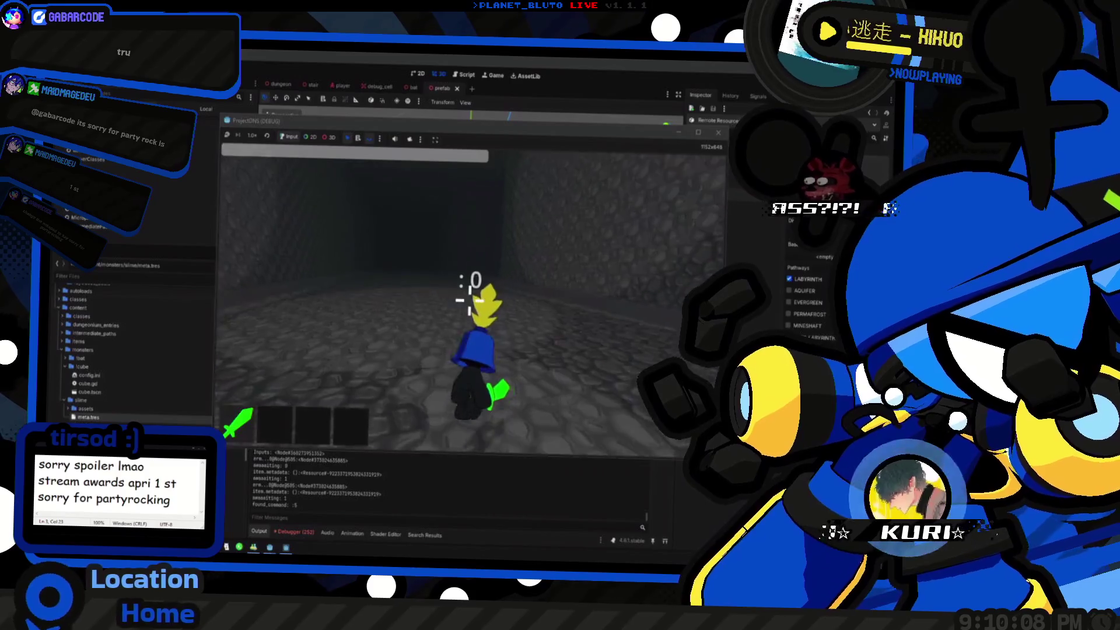
key(a)
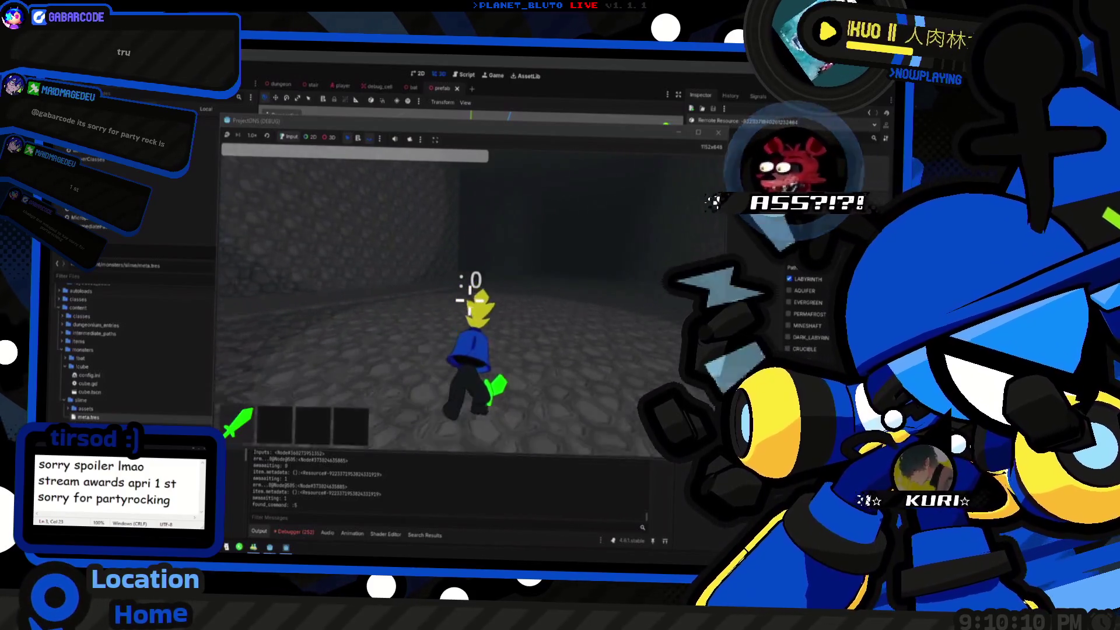
key(w)
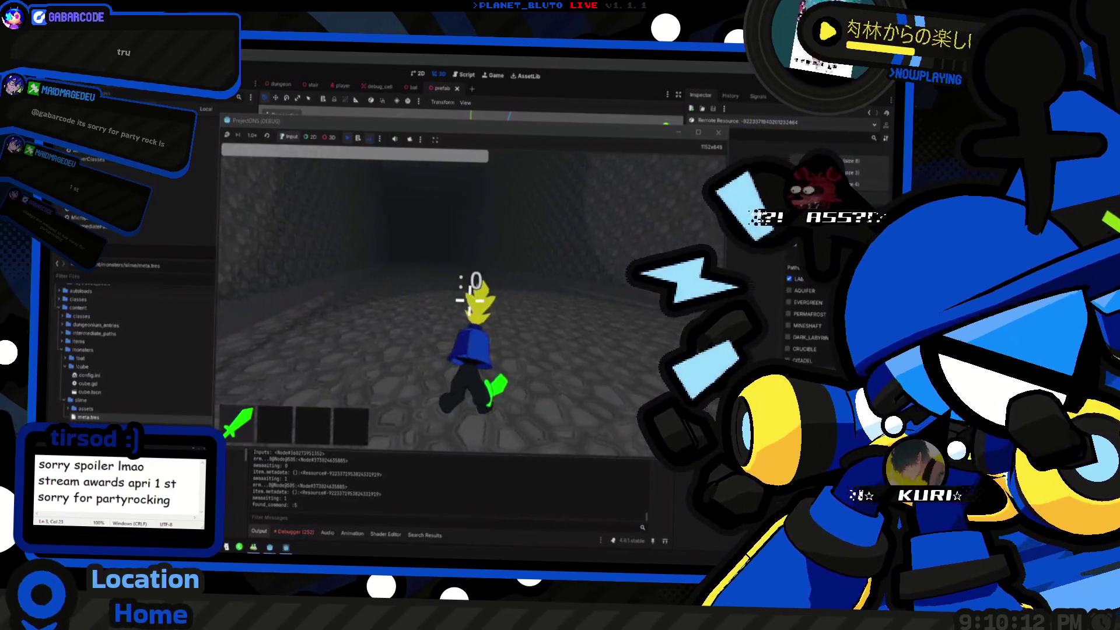
key(w)
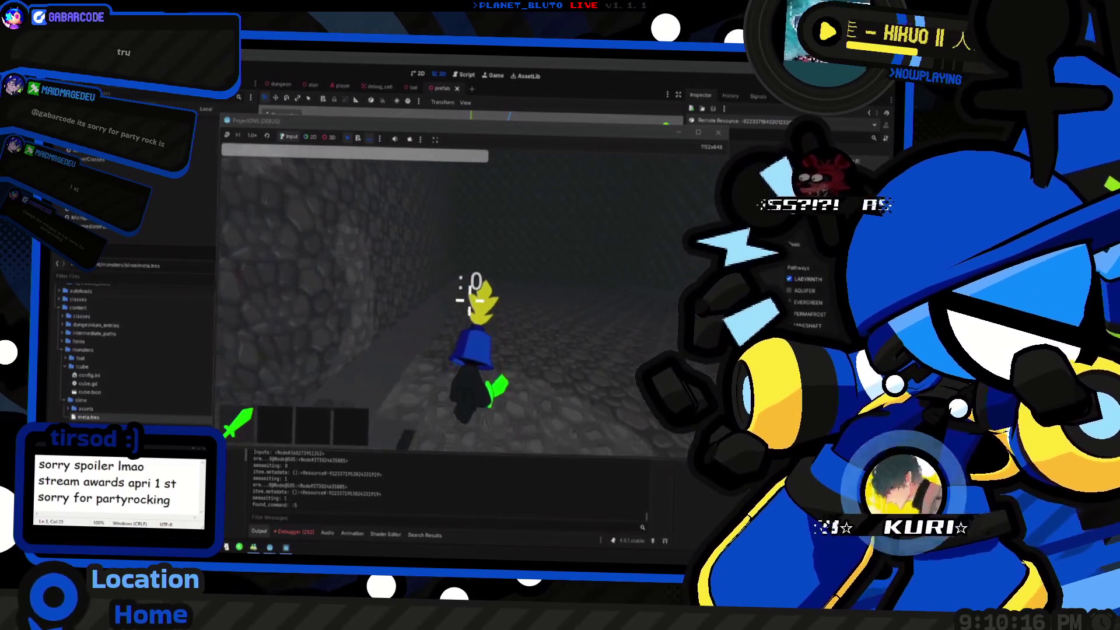
key(d)
key(F8)
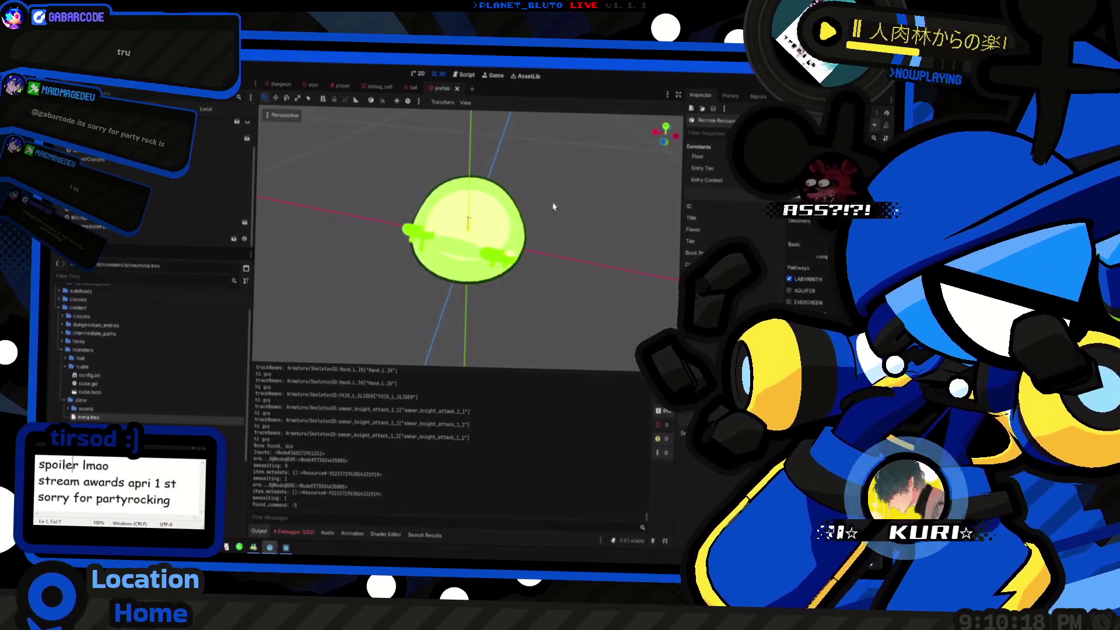
scroll(571, 246, up, 2)
text(ork)
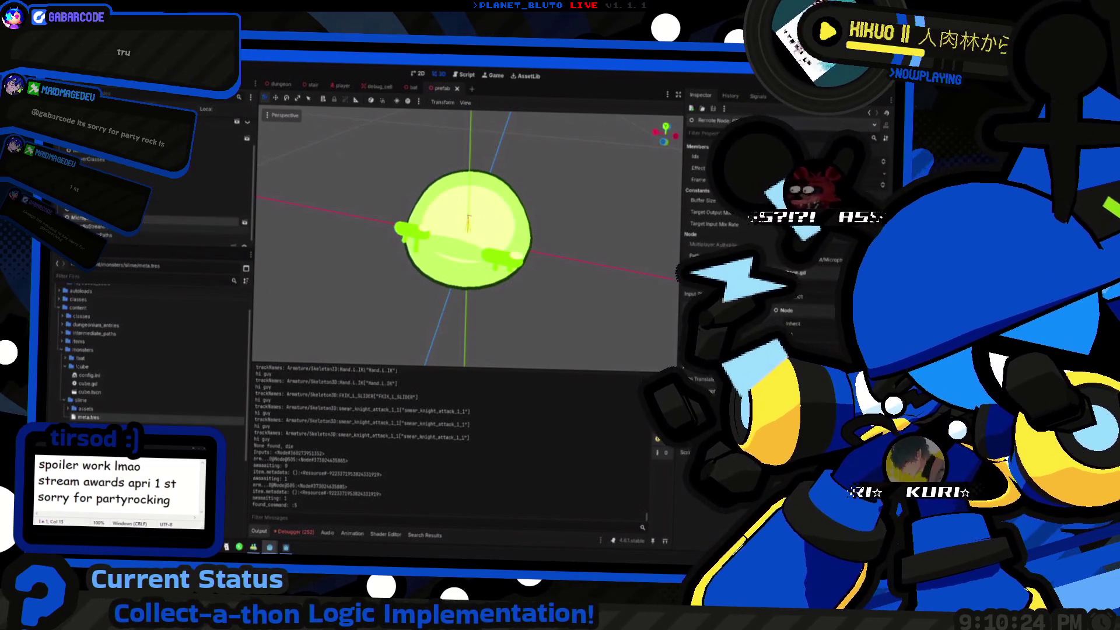
Show the slime's meta.tres in the Inspector and search all scripts for variant_dict.
scroll(152, 350, down, 5)
click(92, 295)
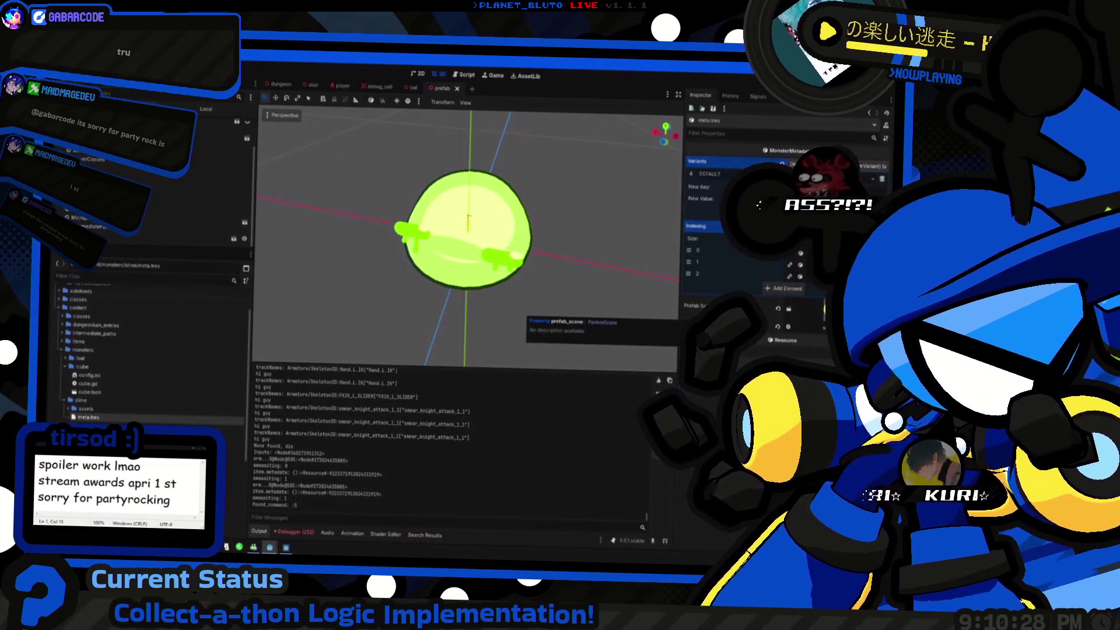
key(ctrl+F3)
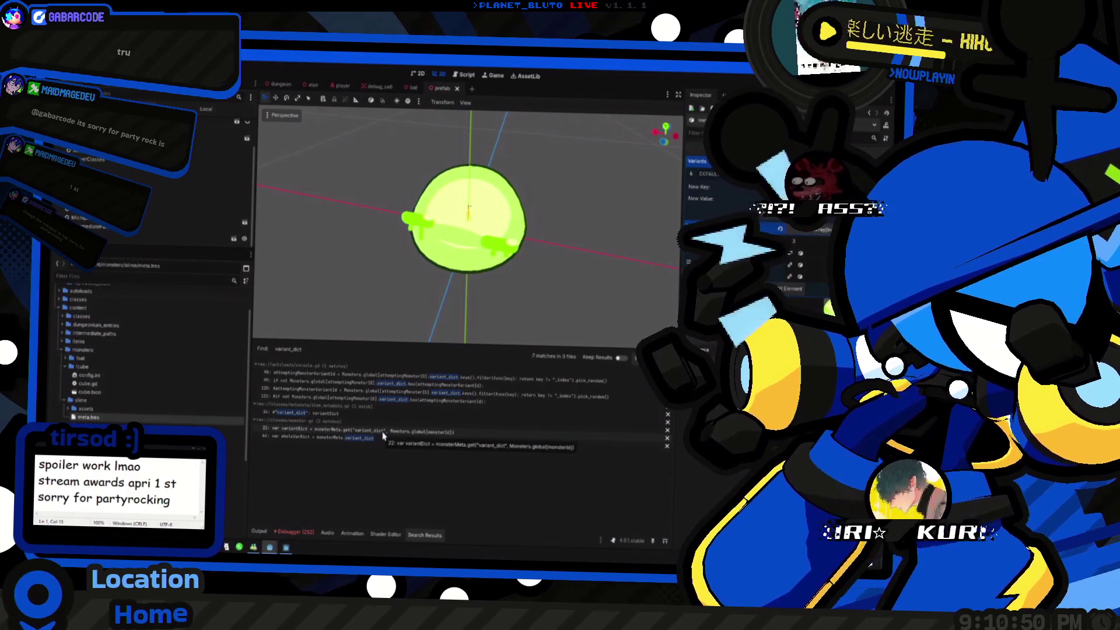
Change monster.gd line 64 to monsterMeta.variants, then open the line-22 variantDict getter match.
click(396, 418)
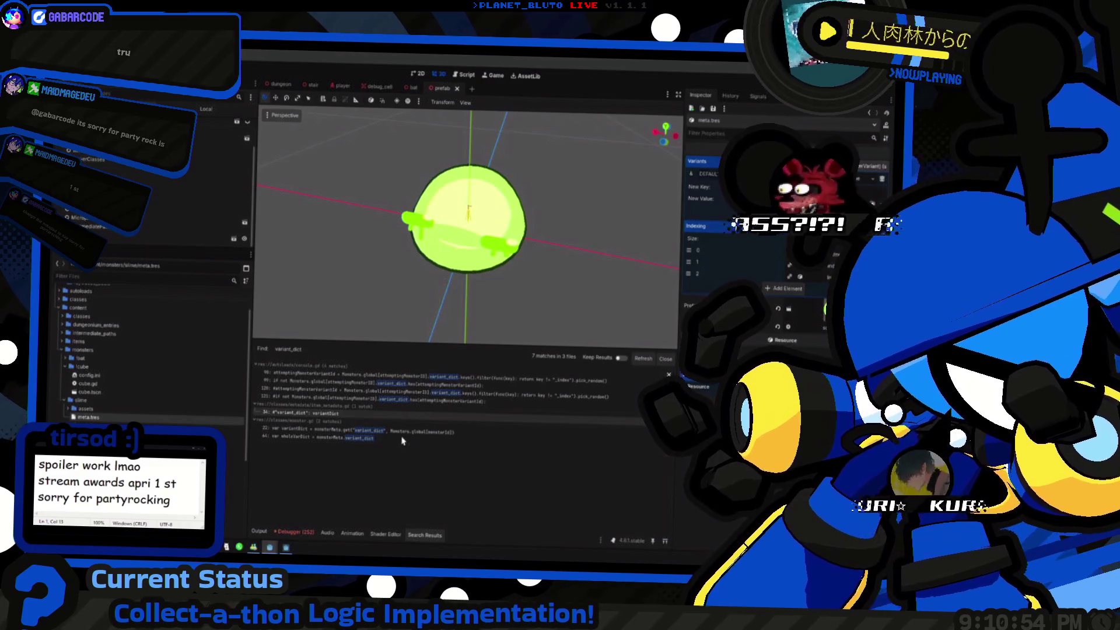
key(ctrl+F3)
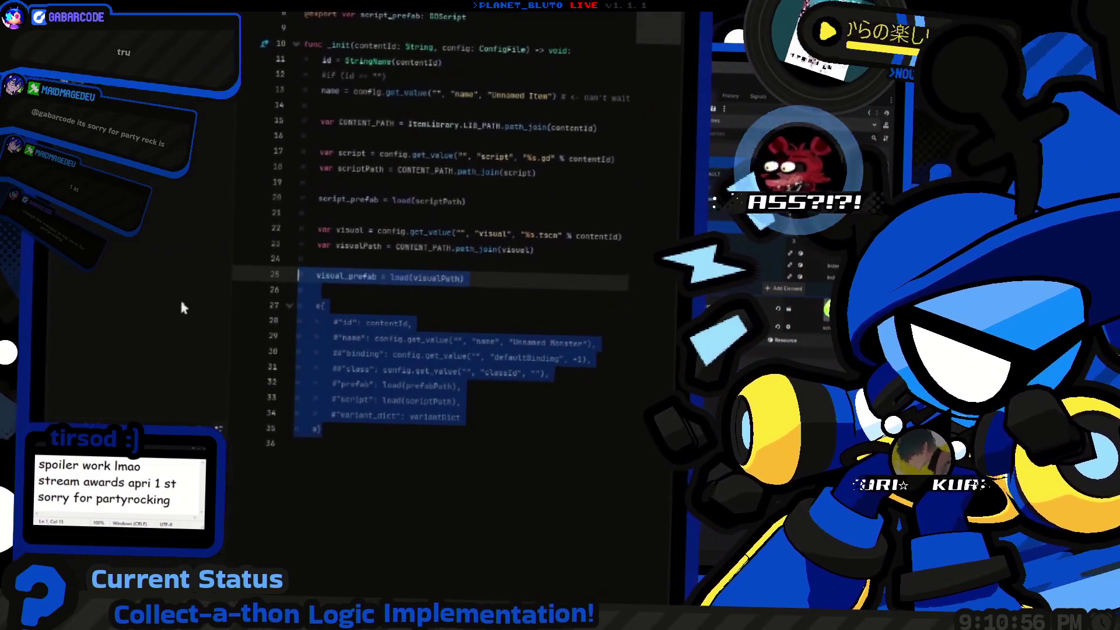
key(BackSpace)
key(ctrl+F2)
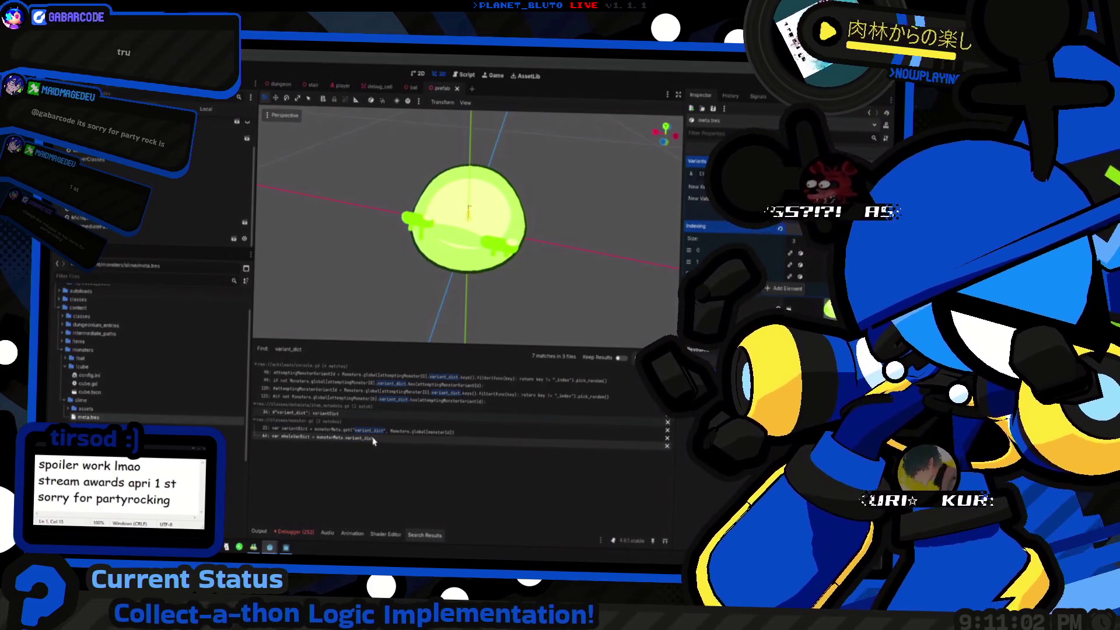
click(459, 438)
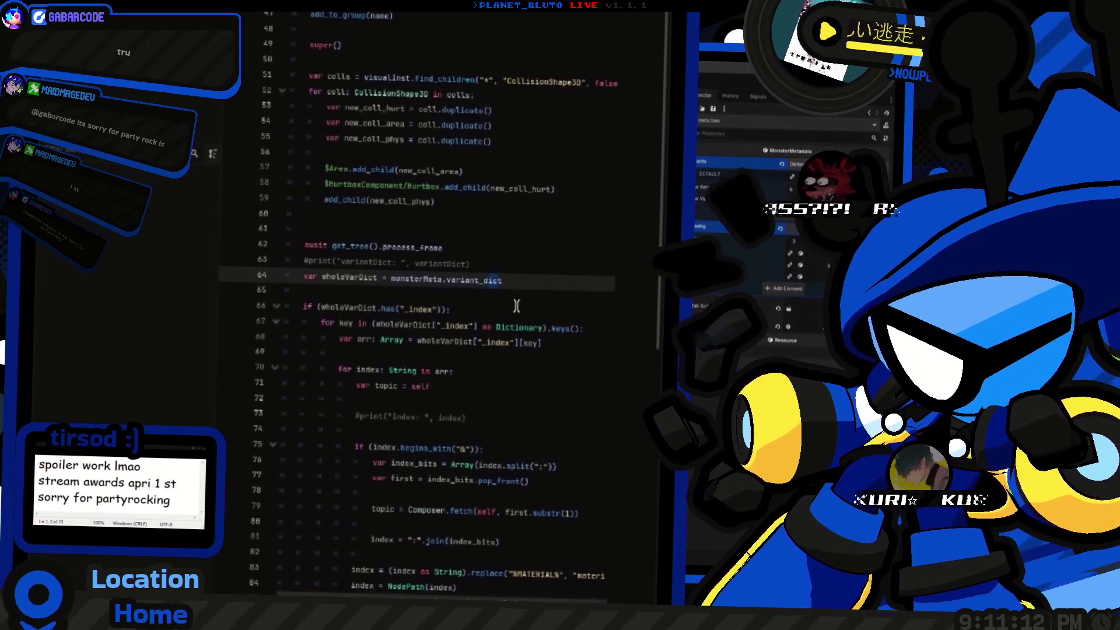
key(Right)
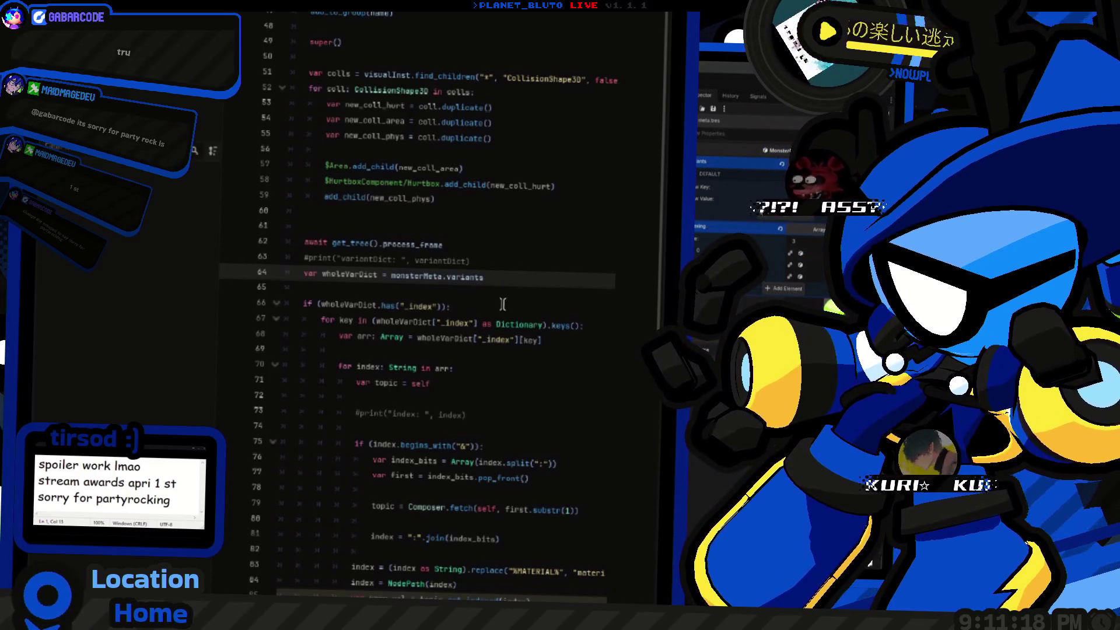
key(ctrl+F2)
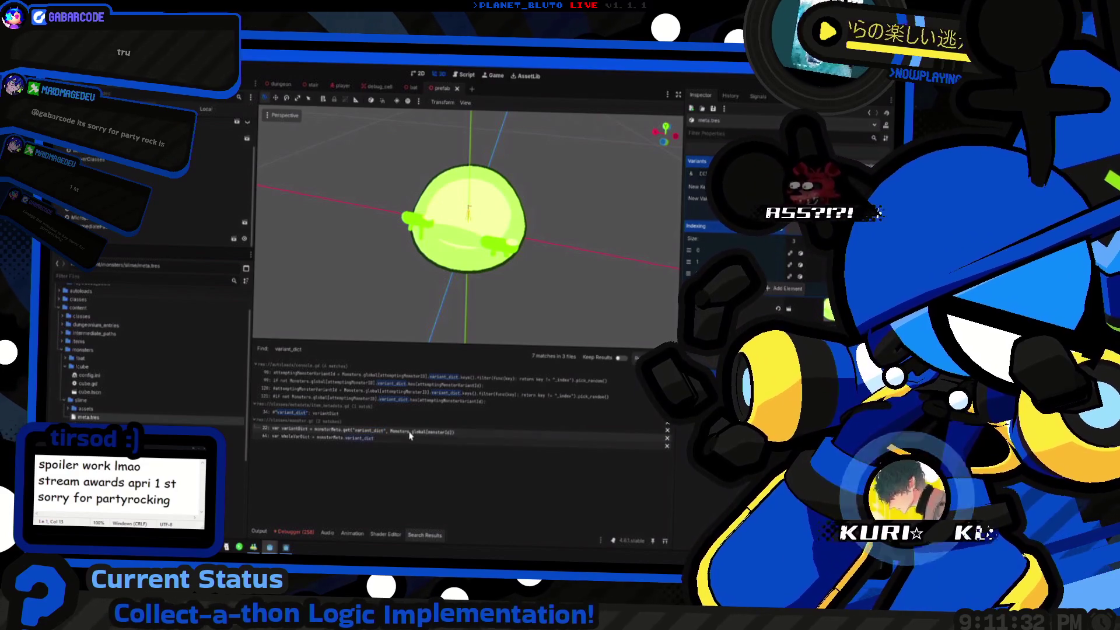
click(303, 431)
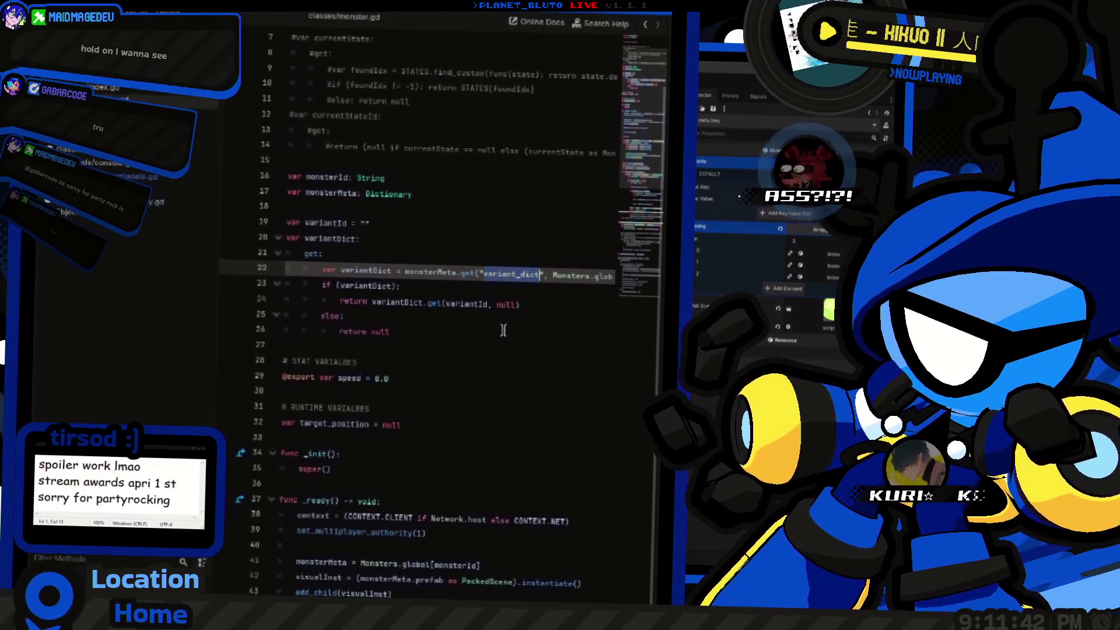
Change the variantDict getter on line 22 to read the "variants" key.
text(v)
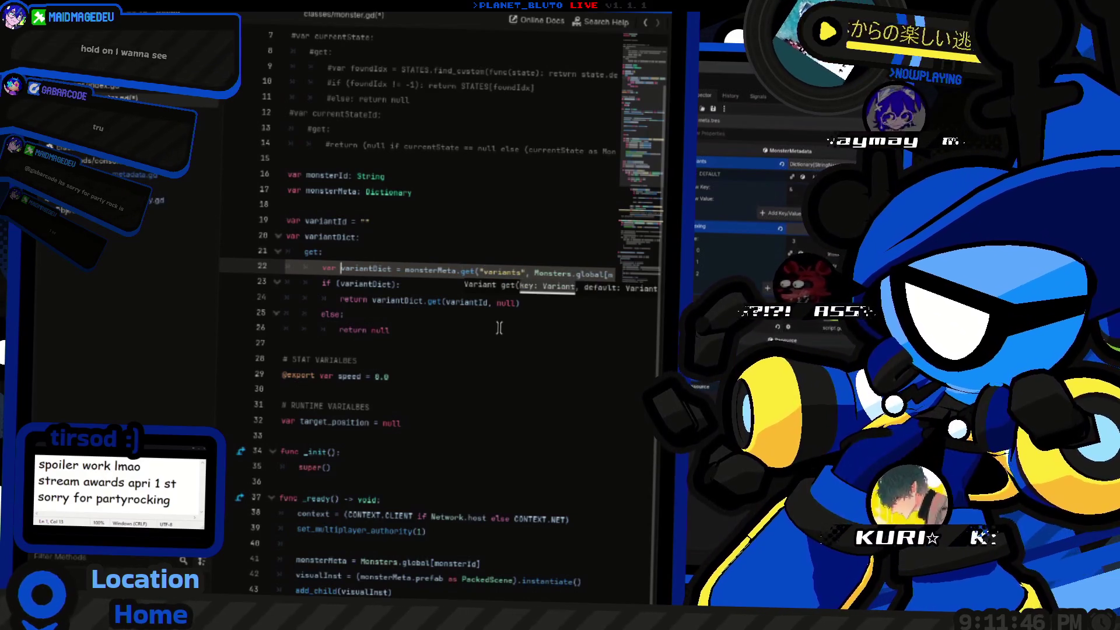
key(Down)
key(Down)
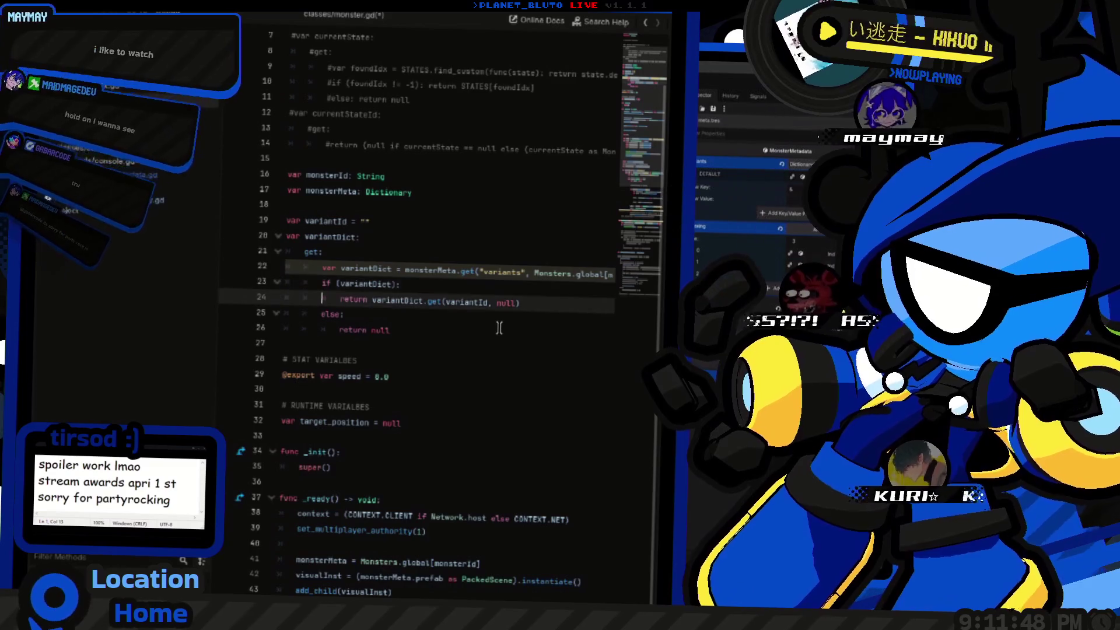
scroll(419, 292, down, 5)
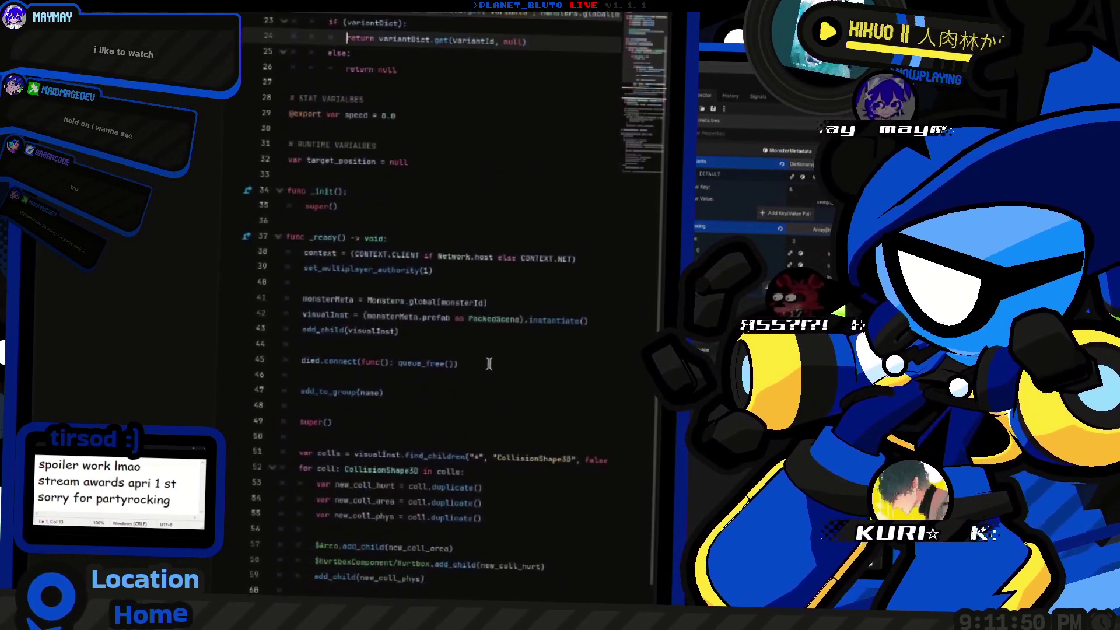
scroll(379, 262, up, 4)
click(341, 222)
scroll(341, 224, down, 9)
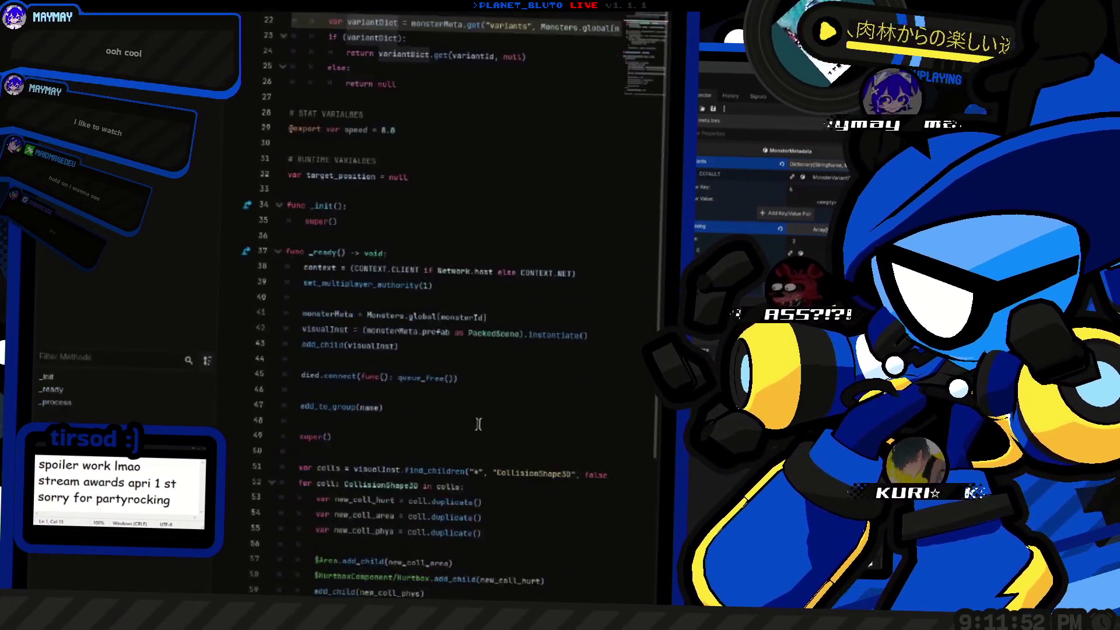
scroll(489, 312, down, 3)
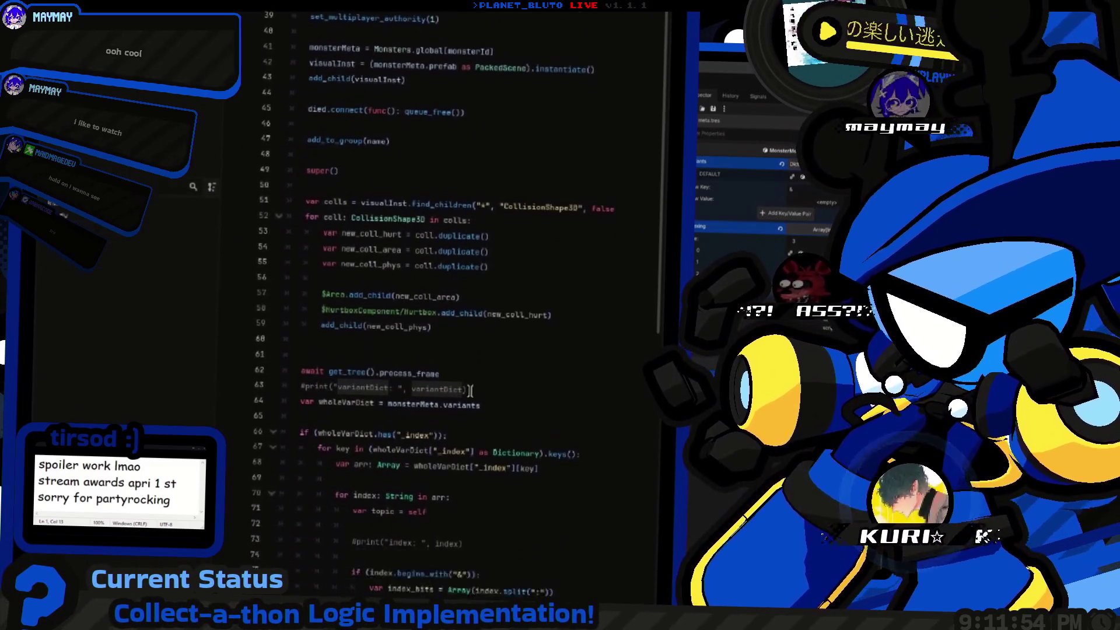
Try renaming line 64 back to variant_dict, then undo to keep monsterMeta.variants.
click(494, 303)
key(BackSpace)
text(_dict)
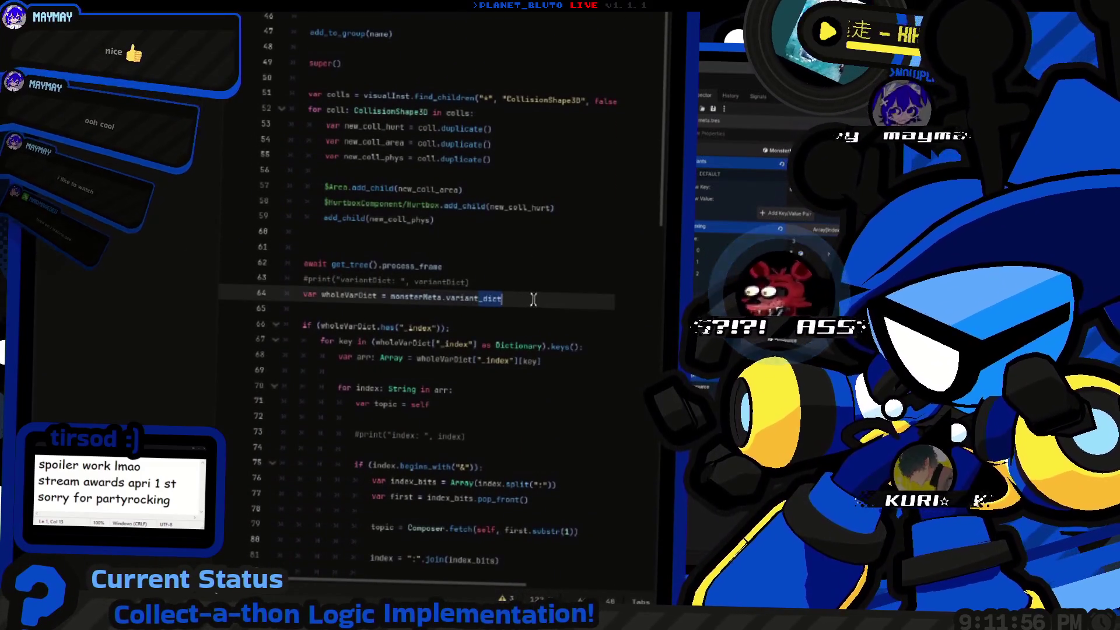
key(ctrl+z)
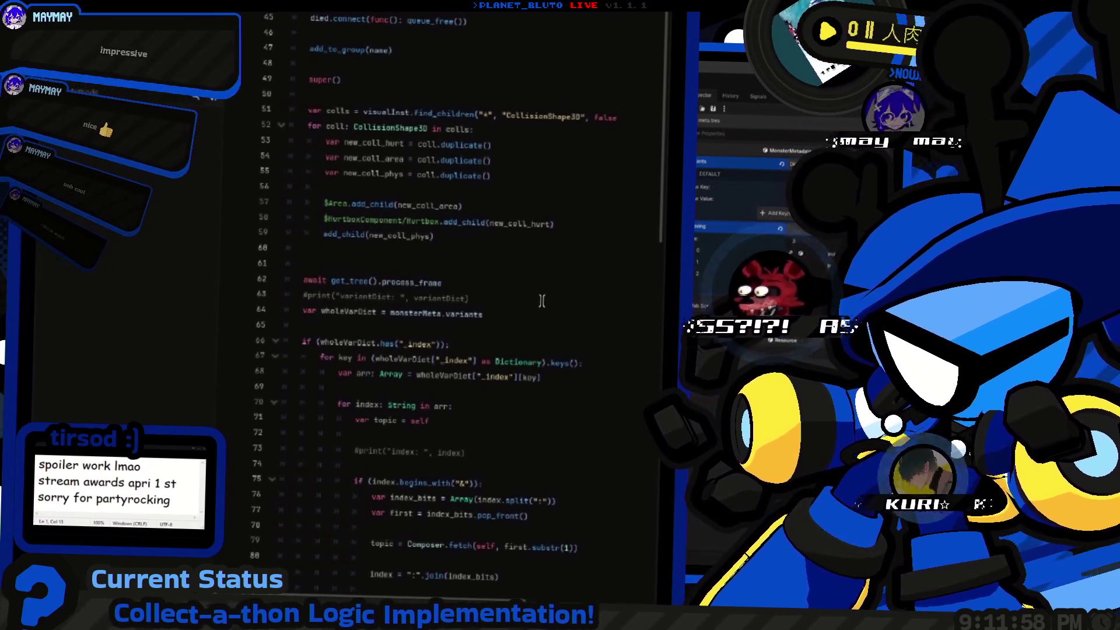
key(ctrl+z)
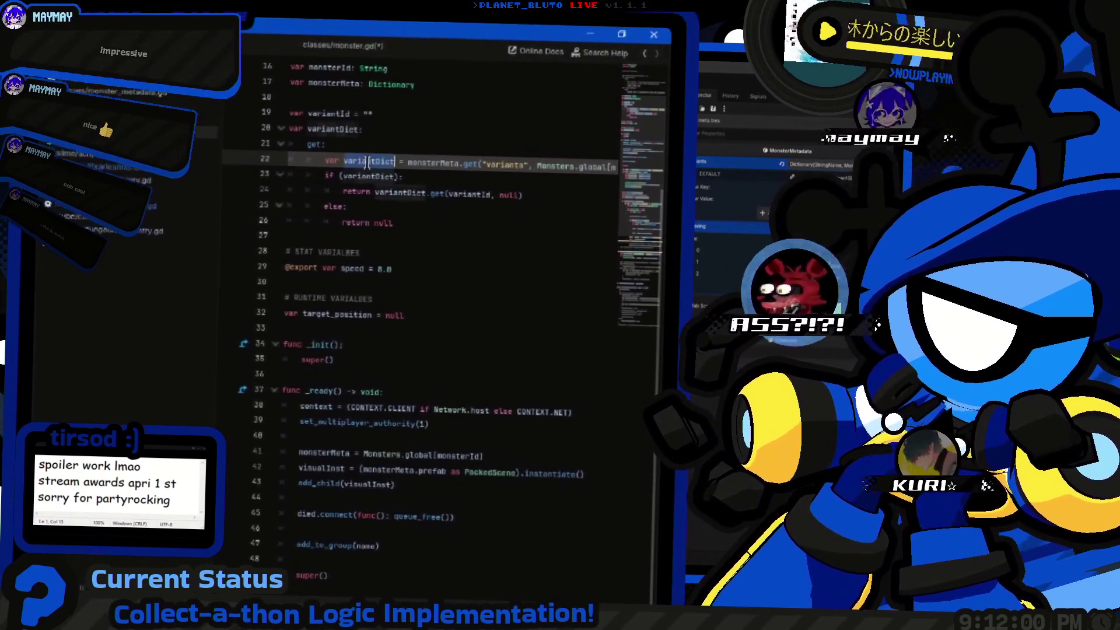
key(ctrl+z)
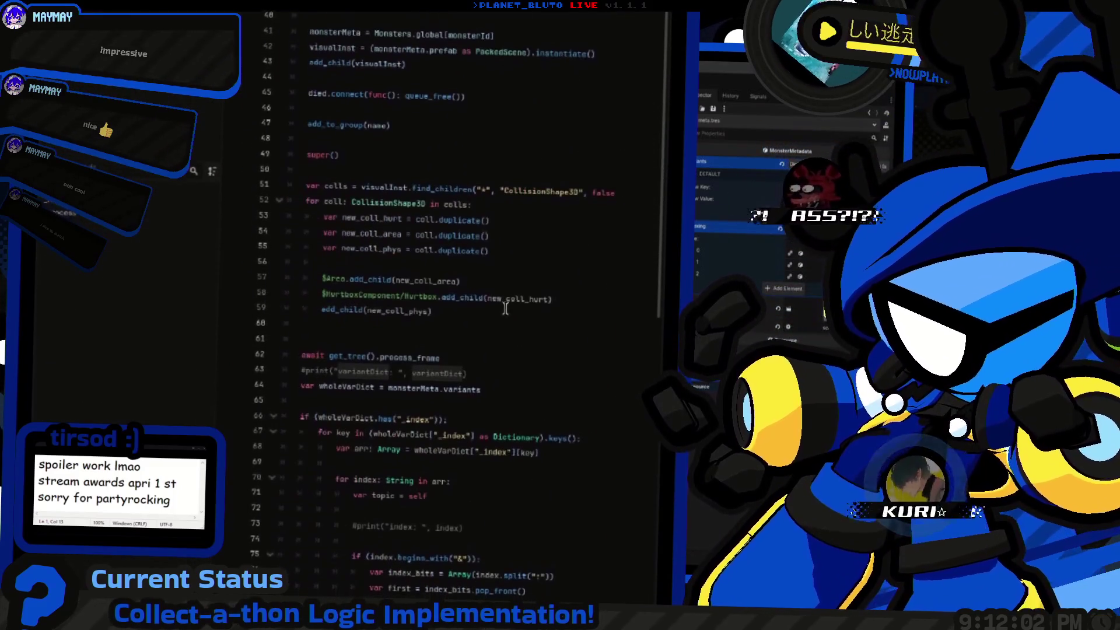
click(515, 298)
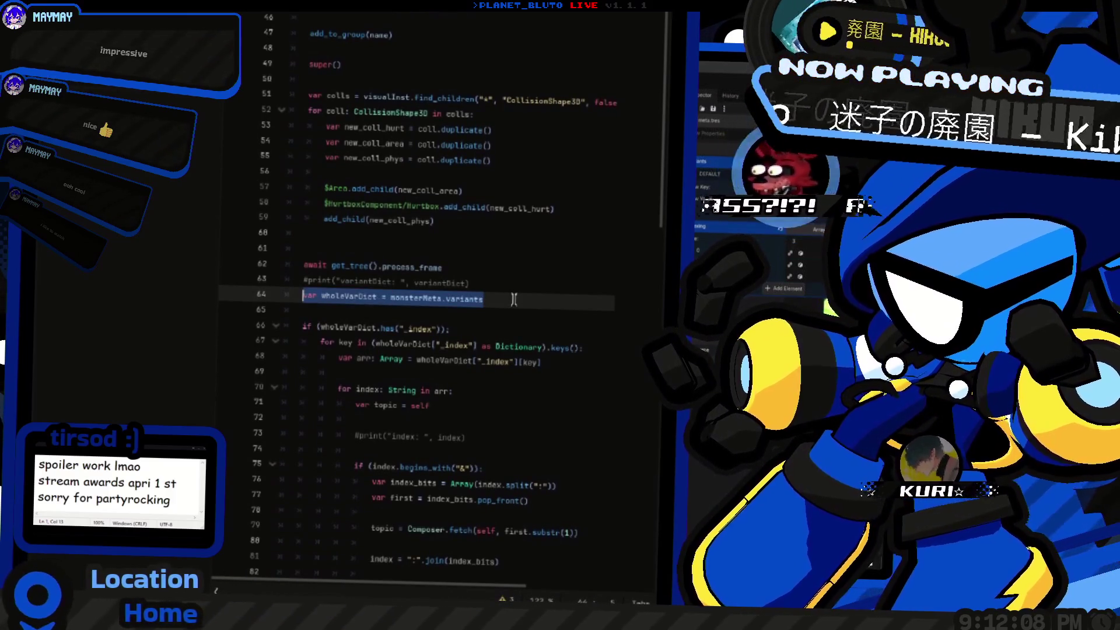
Try typing variantDict on line 64, undo to restore monsterMeta.variants, and return to the main editor.
text(variantDict)
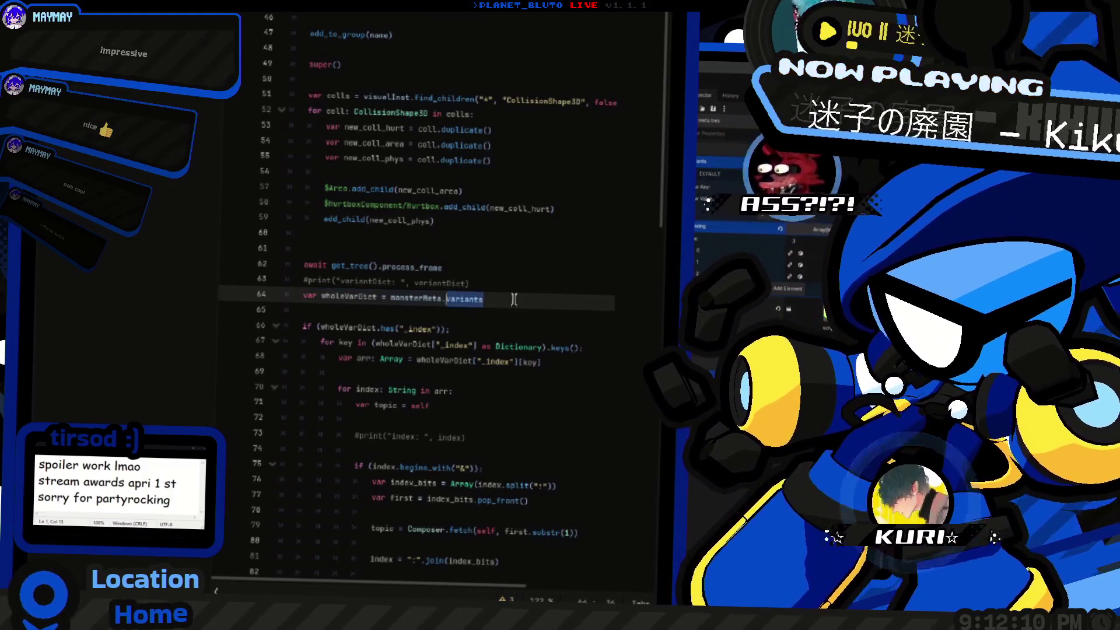
scroll(514, 299, down, 4)
scroll(516, 299, right, 3)
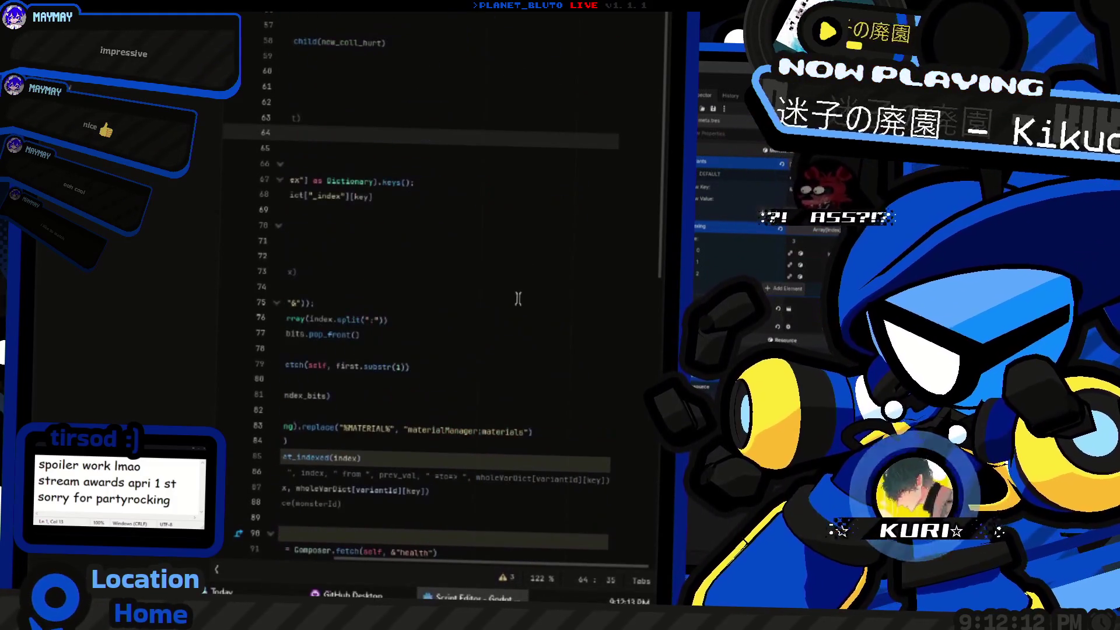
scroll(518, 299, left, 3)
scroll(516, 299, up, 7)
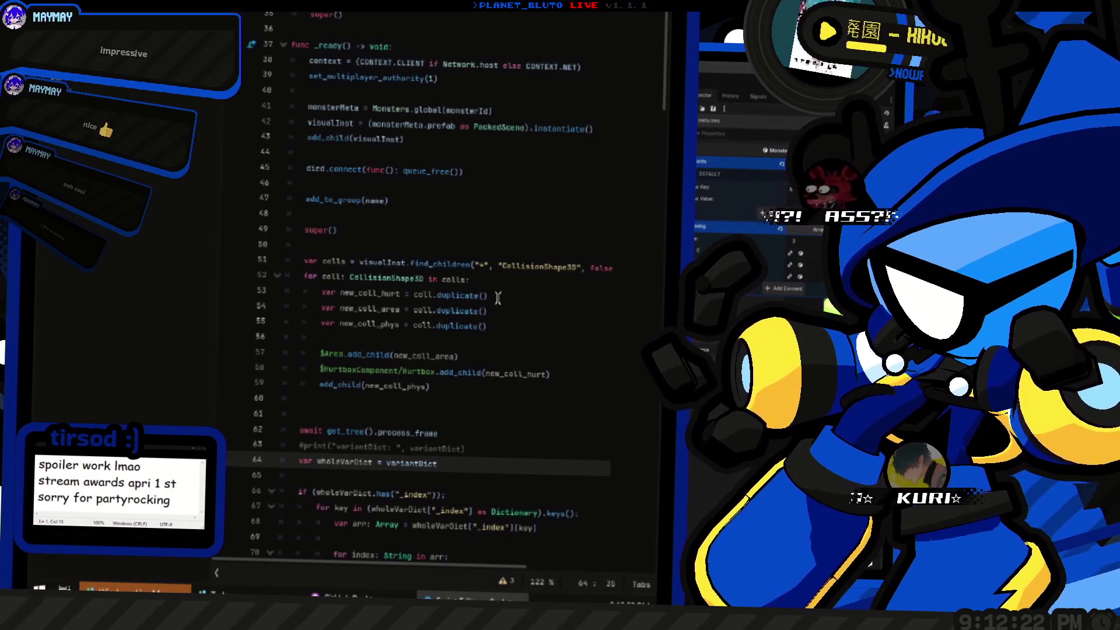
key(ctrl+z)
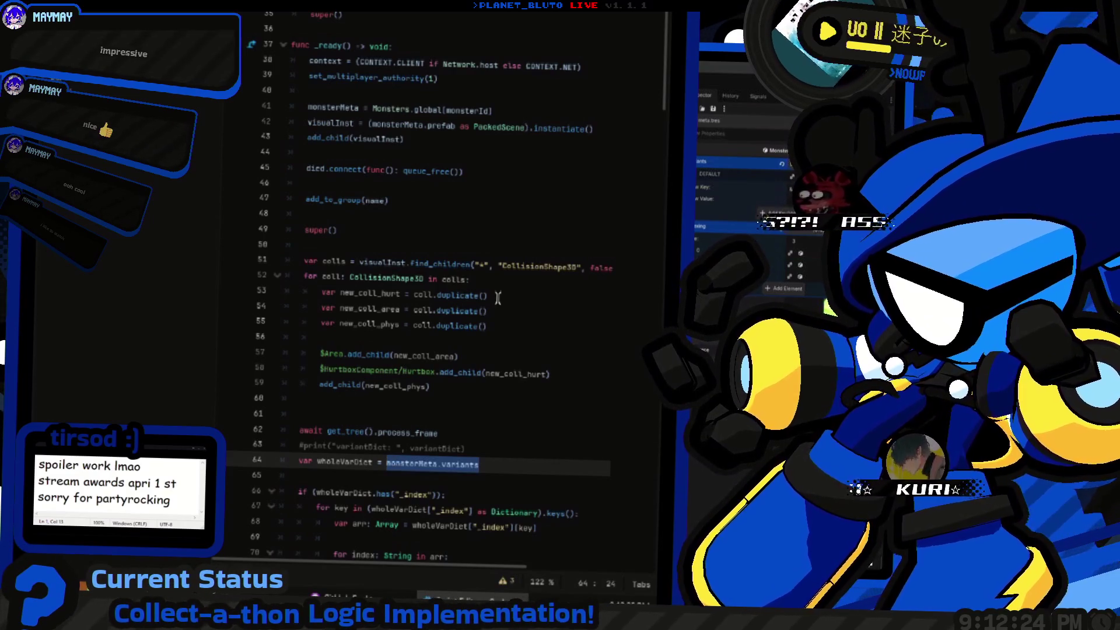
key(Home)
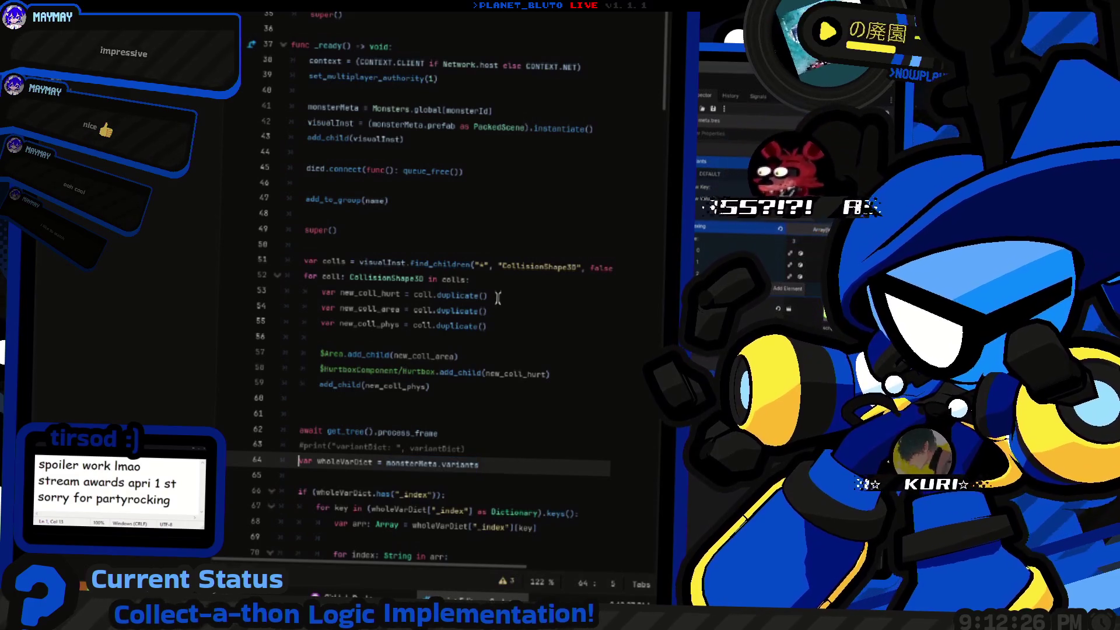
scroll(497, 297, down, 3)
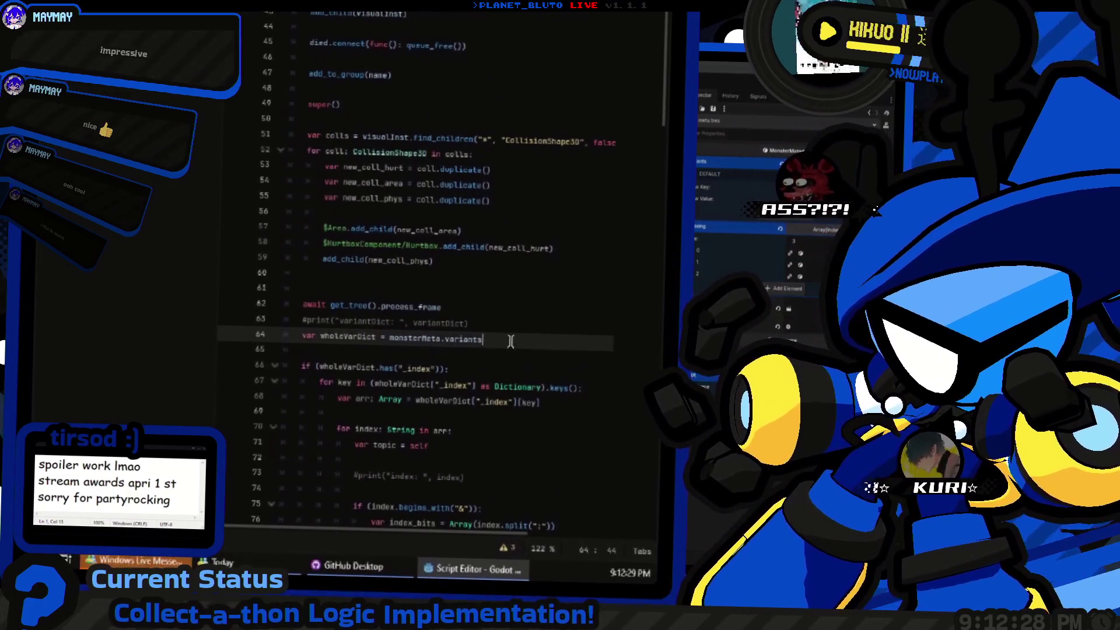
click(503, 336)
key(alt+Tab)
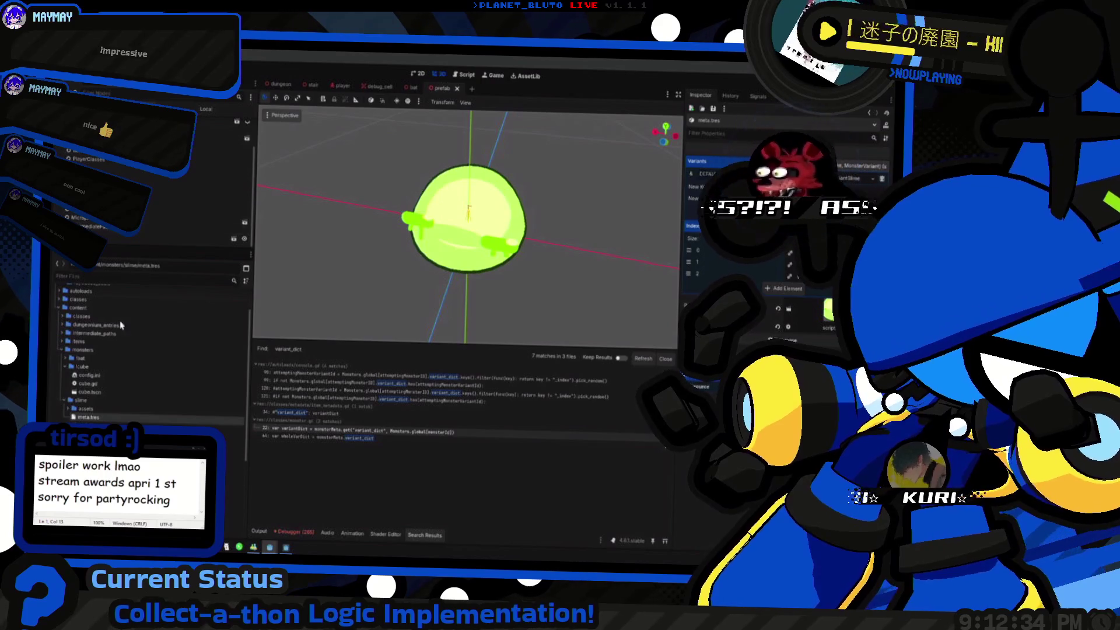
Reopen monster.gd from the line-64 search result and place the caret on the line-66 _index check.
scroll(122, 327, up, 3)
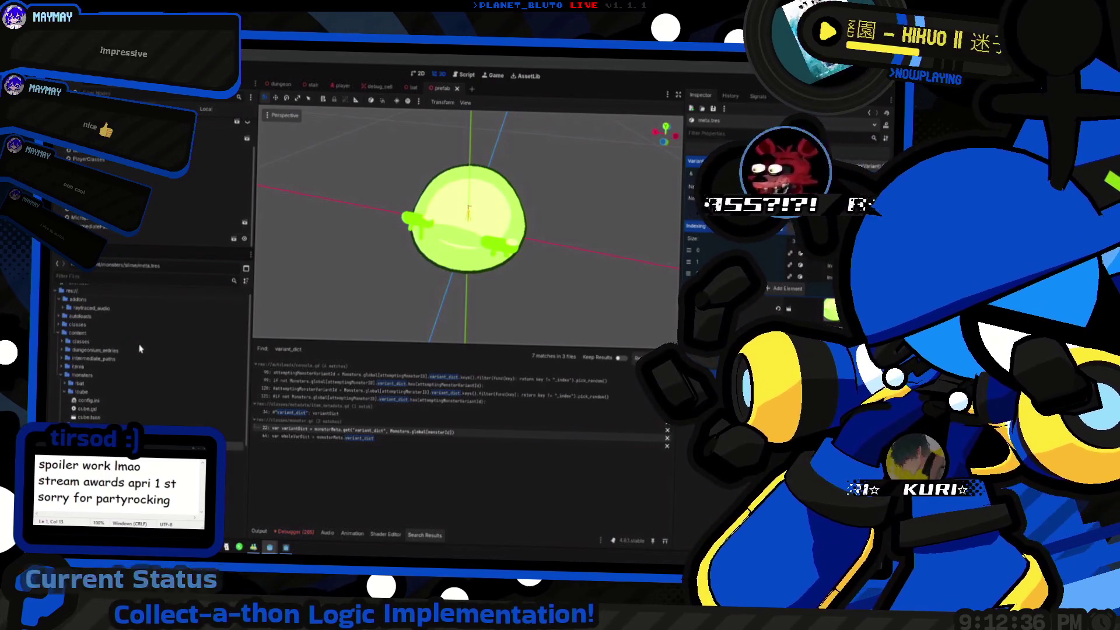
scroll(124, 397, up, 1)
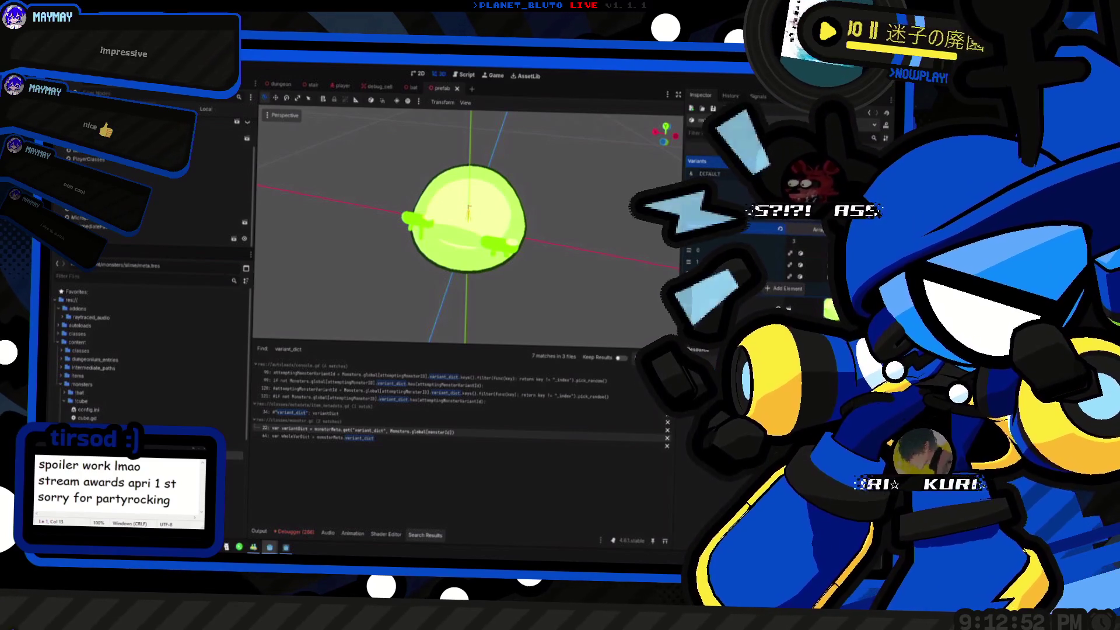
click(321, 438)
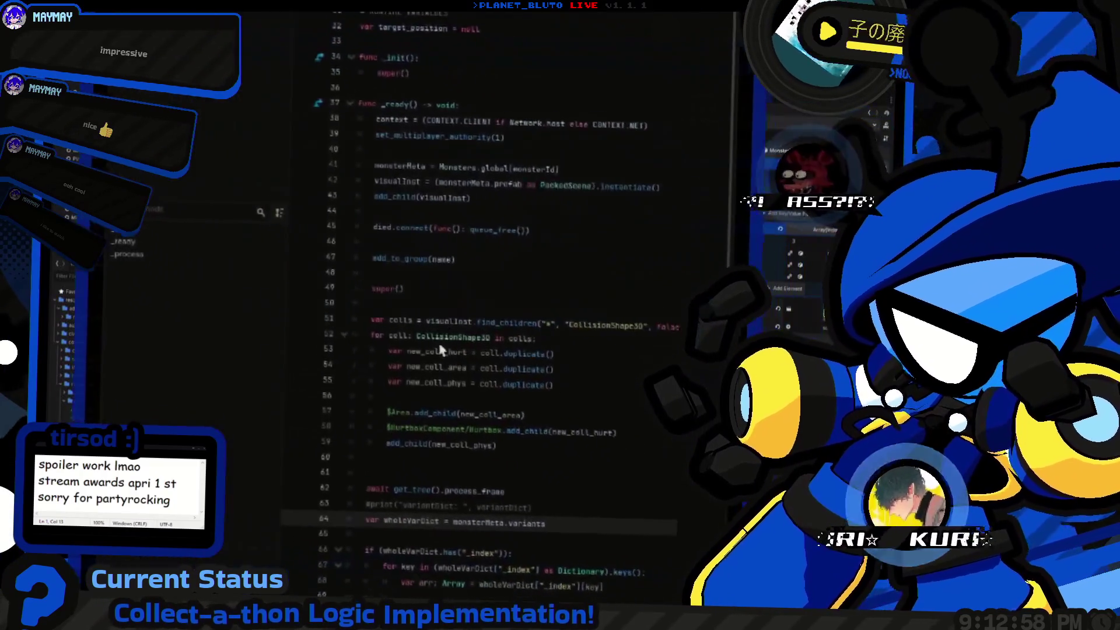
click(345, 273)
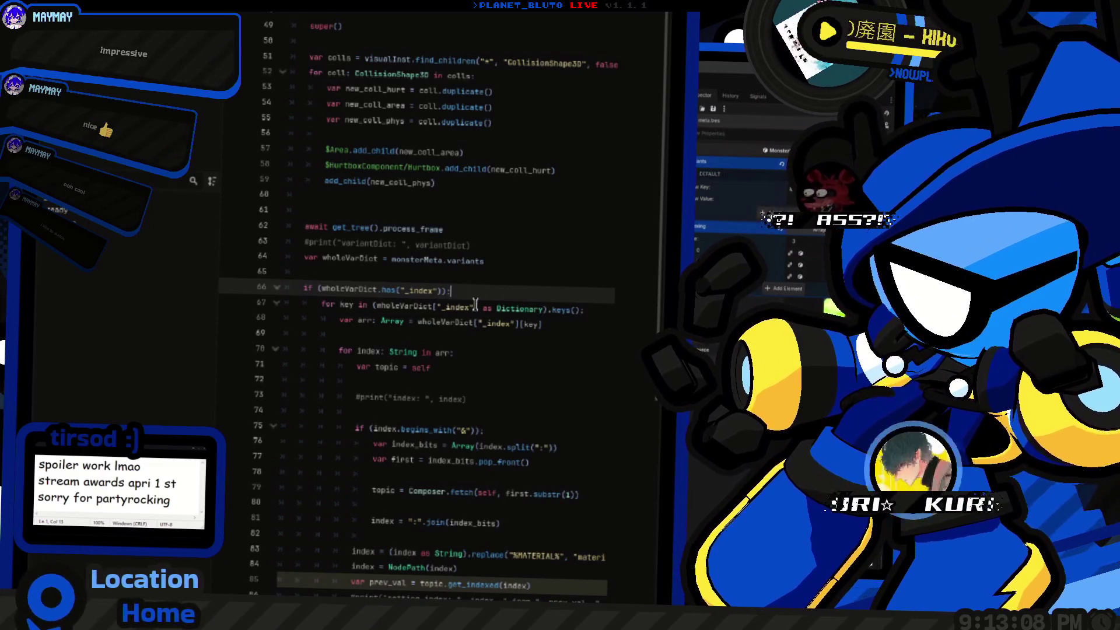
scroll(475, 304, up, 10)
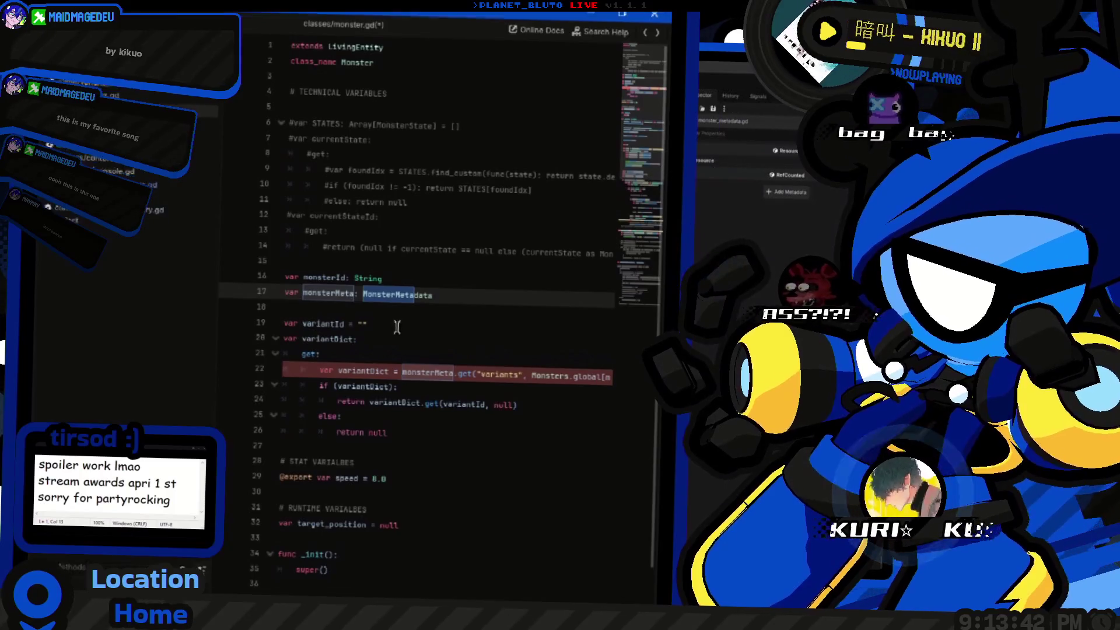
Locate the monsterMeta assignment in _ready and search for its other uses.
scroll(475, 304, down, 5)
click(508, 321)
click(402, 325)
scroll(408, 315, down, 2)
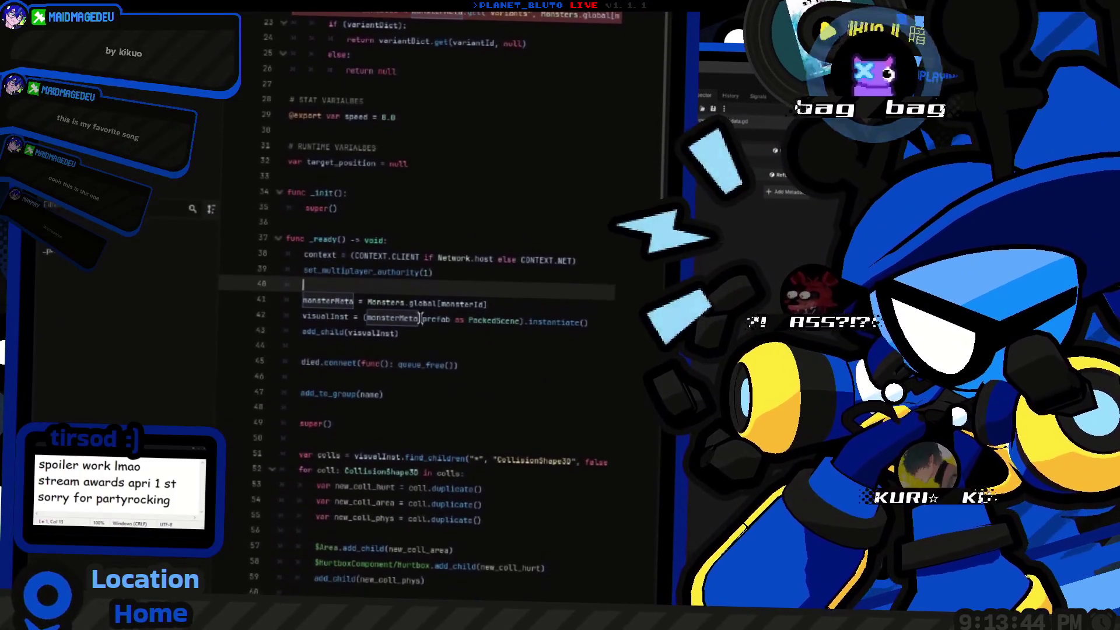
key(End)
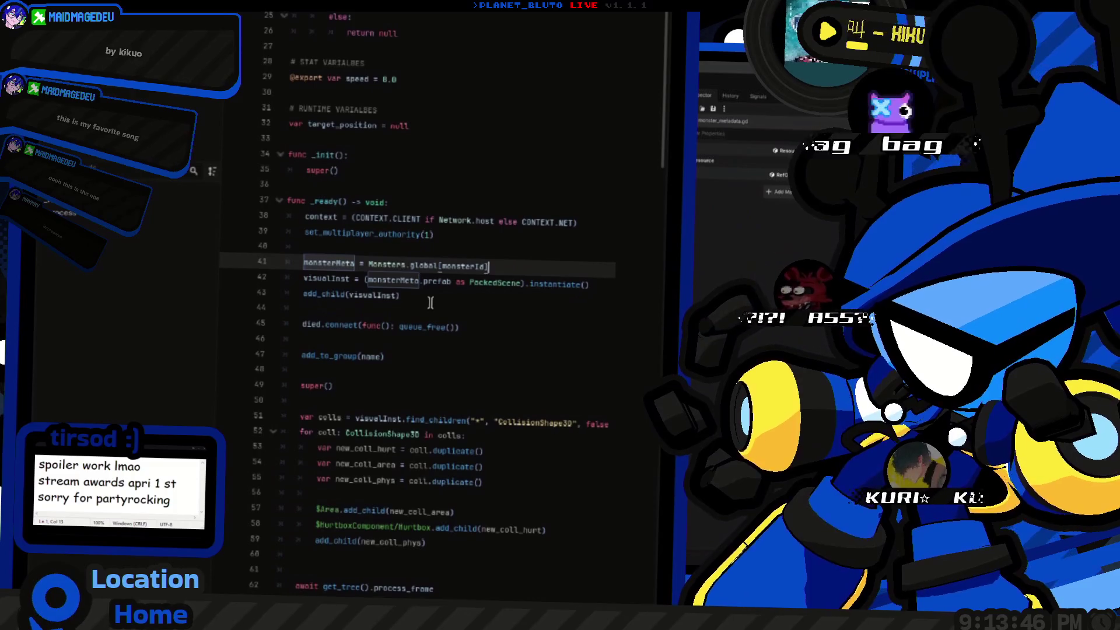
scroll(431, 302, down, 8)
key(ctrl+f)
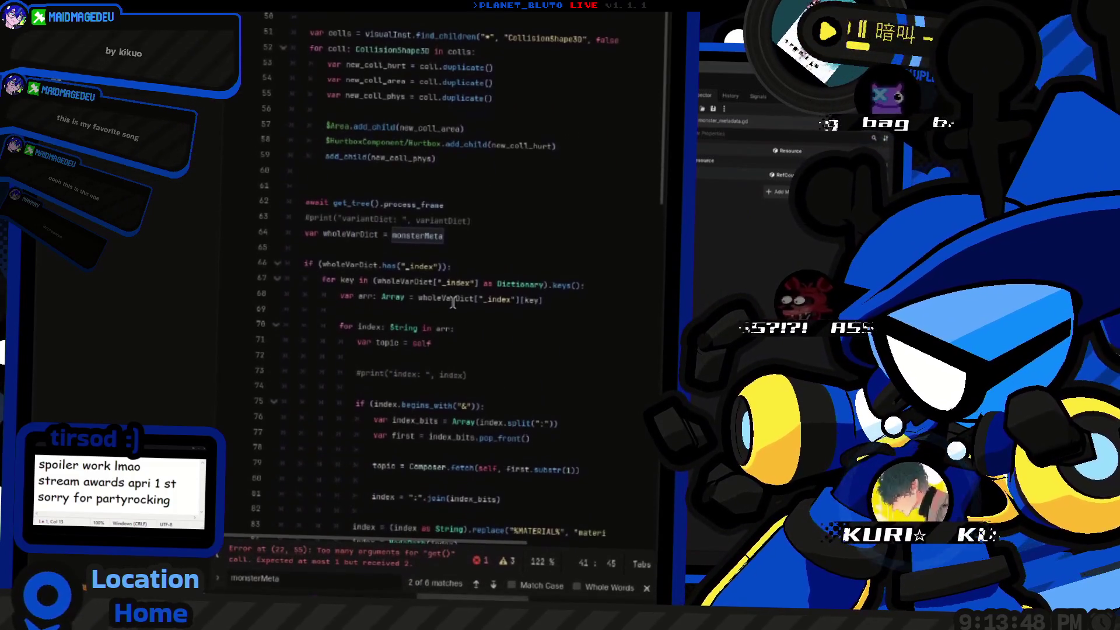
click(554, 308)
Append .indexing to monsterMeta on line 64 using autocomplete.
click(502, 297)
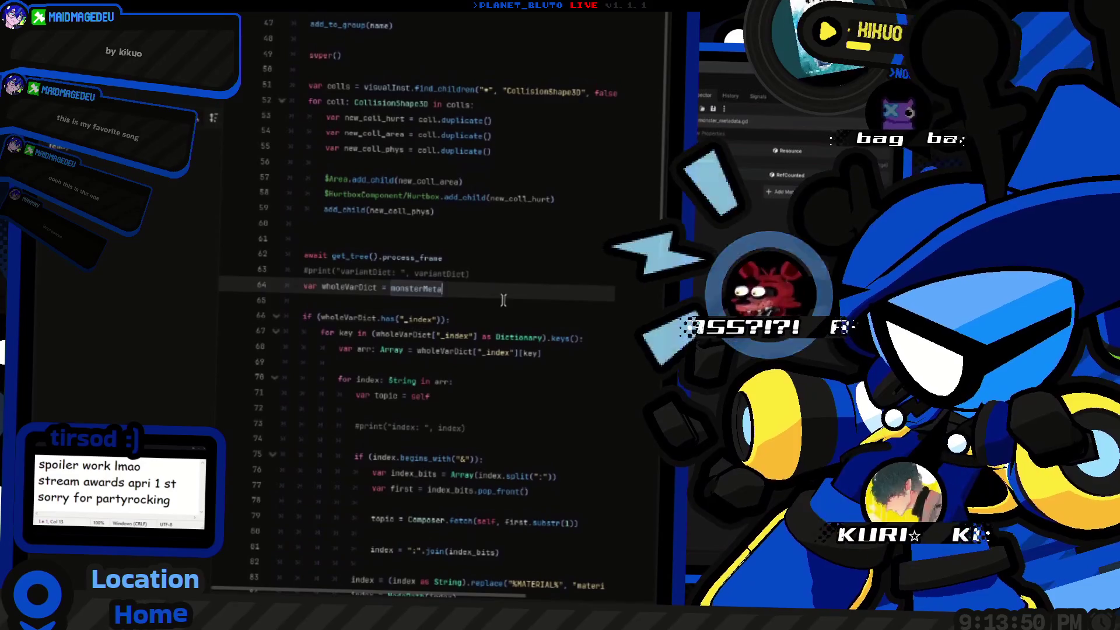
text(.)
text(.i)
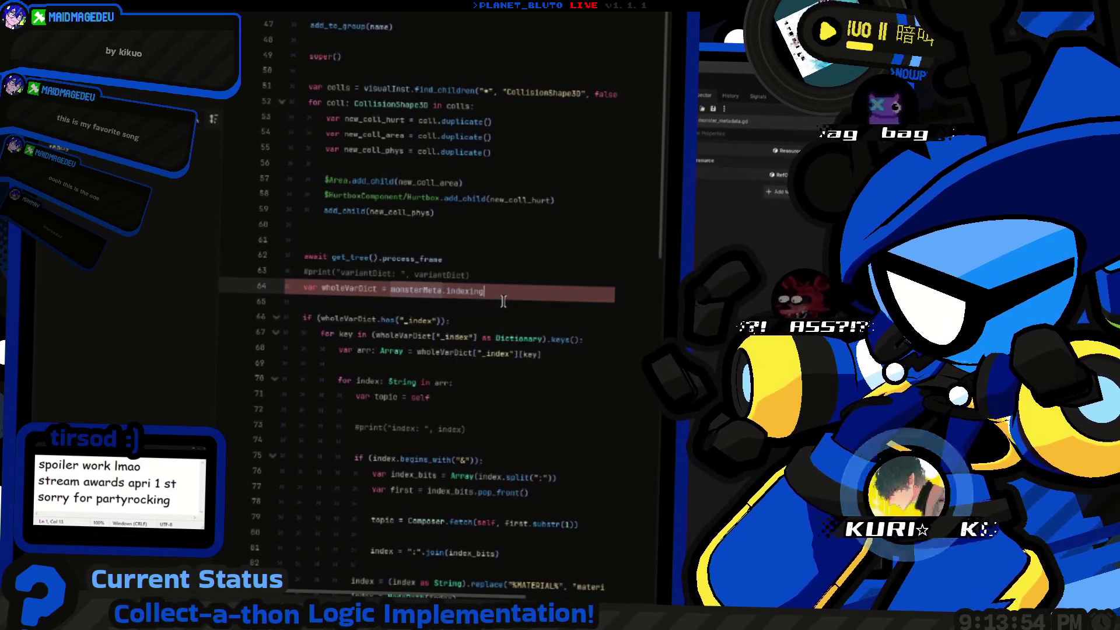
key(ctrl+shift+Left)
key(ctrl+shift+Left)
key(ctrl+shift+Left)
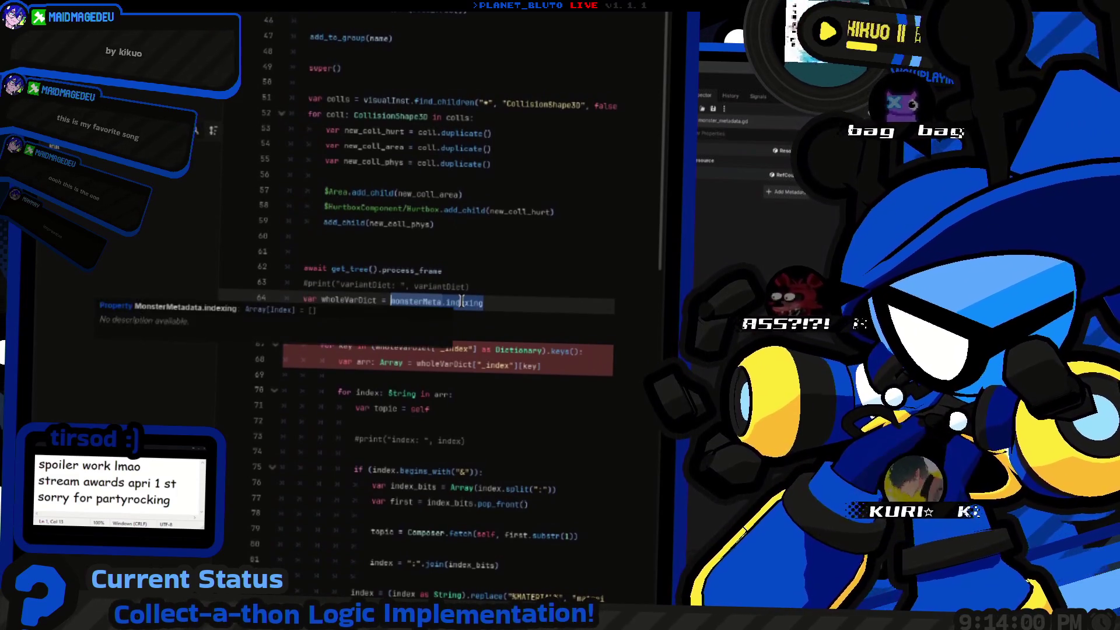
scroll(490, 300, up, 1)
click(516, 302)
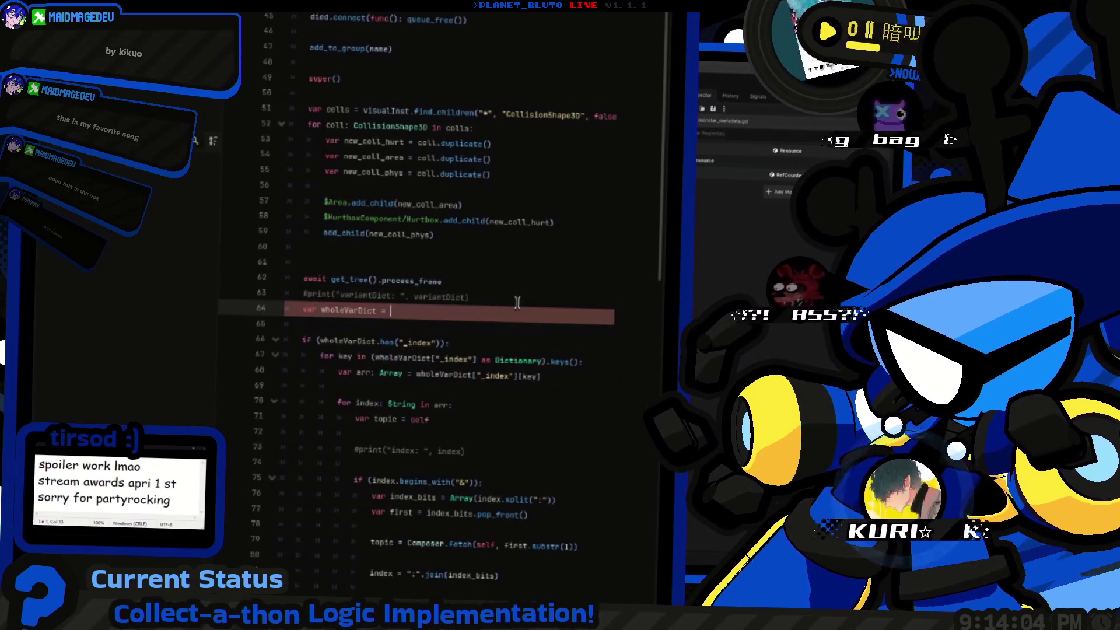
Select the old wholeVarDict code, rework the line-67 loop header, and view the indexing definition.
scroll(517, 302, down, 1)
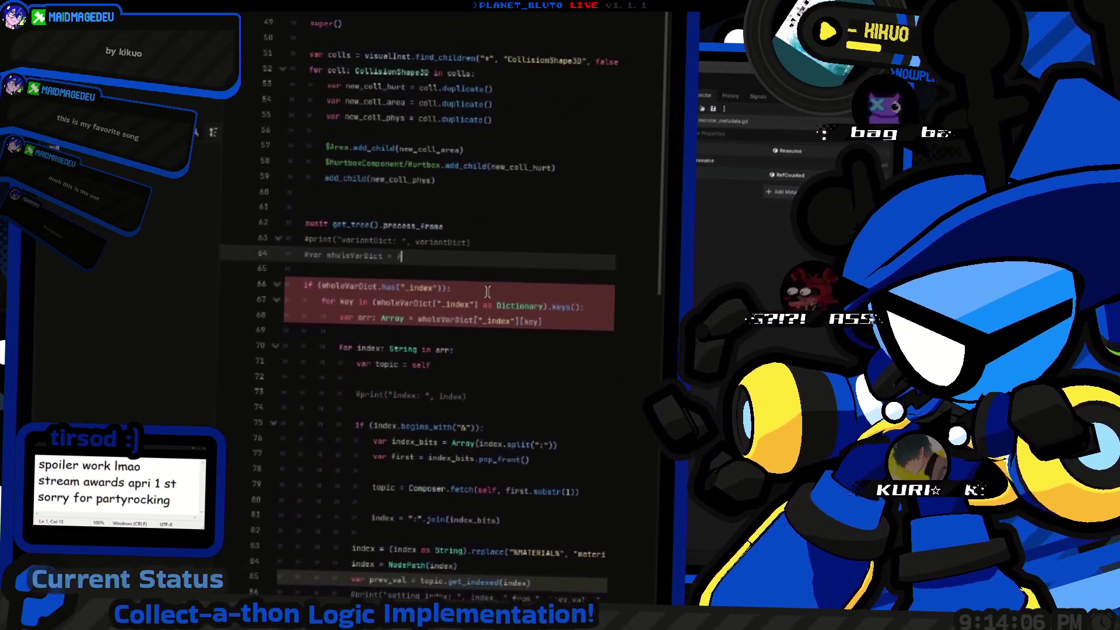
scroll(503, 302, down, 5)
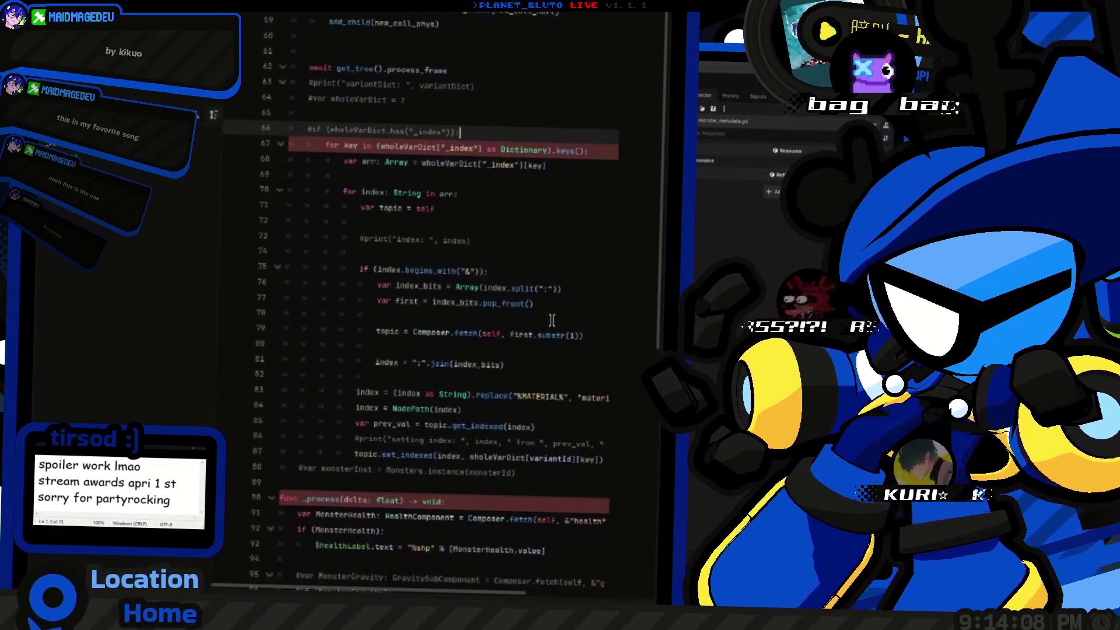
drag(557, 396, 241, 284)
click(424, 284)
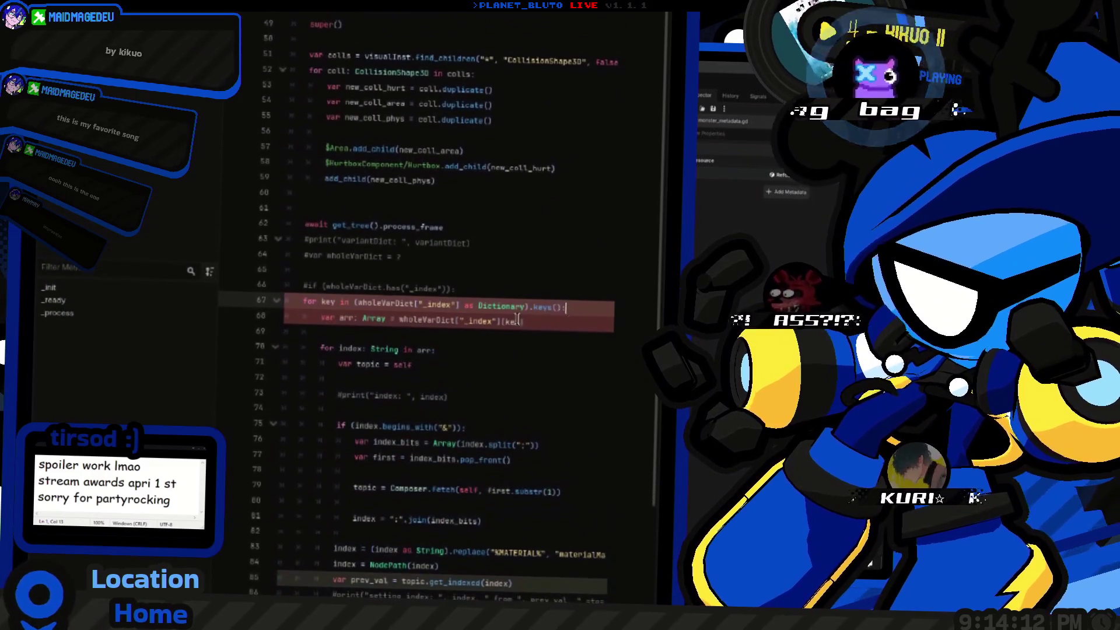
key(ctrl+Right)
key(ctrl+Right)
key(ctrl+Right)
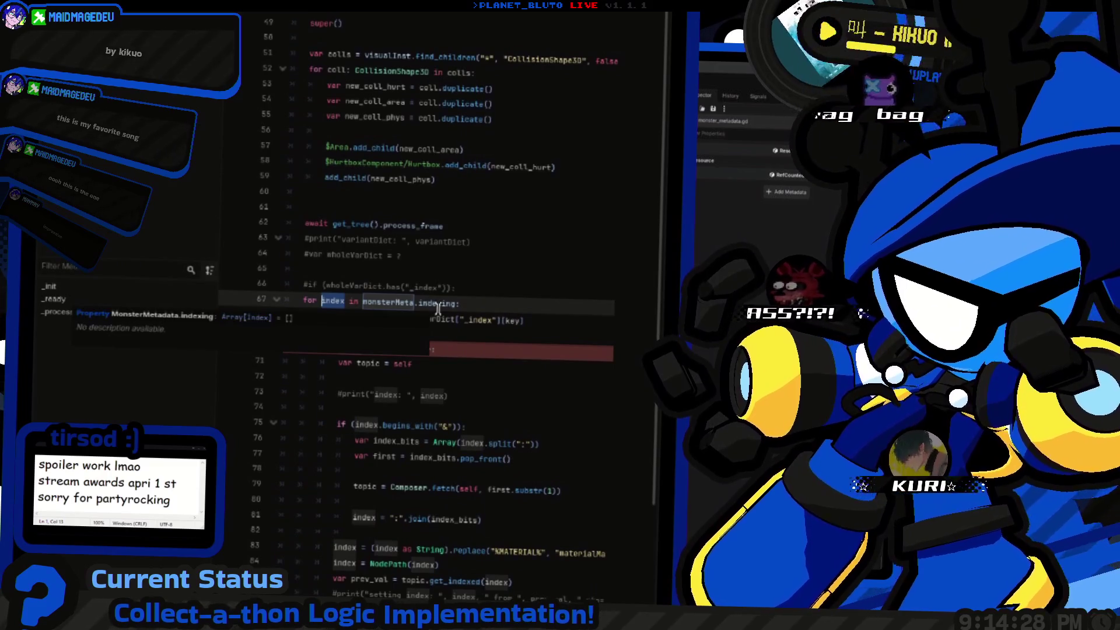
ctrl+click(437, 308)
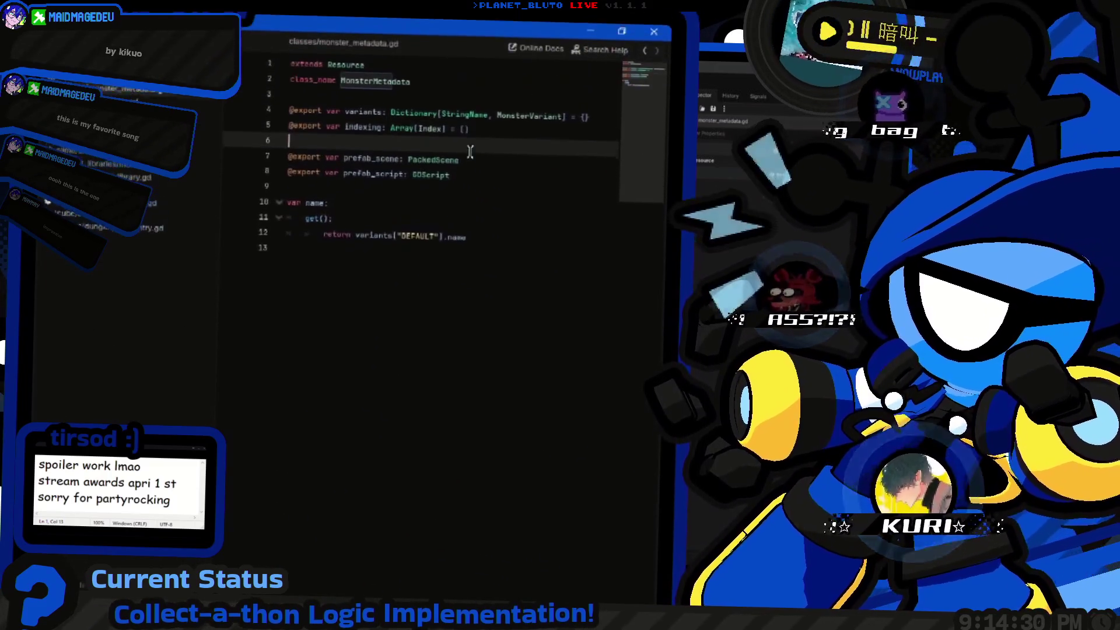
click(422, 169)
ctrl+click(429, 158)
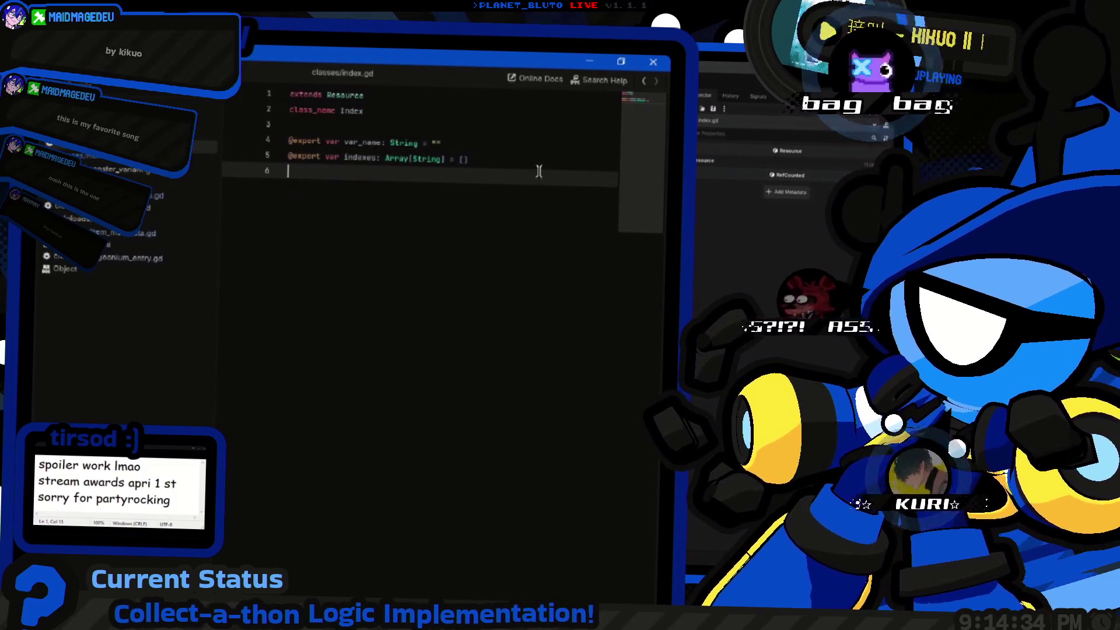
click(538, 164)
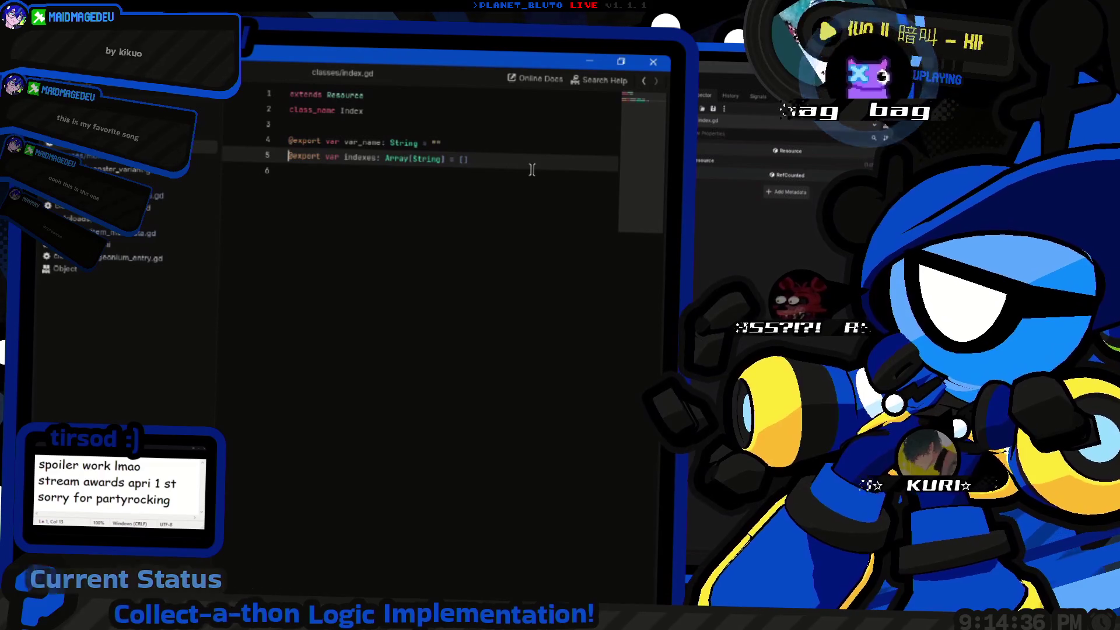
key(Up)
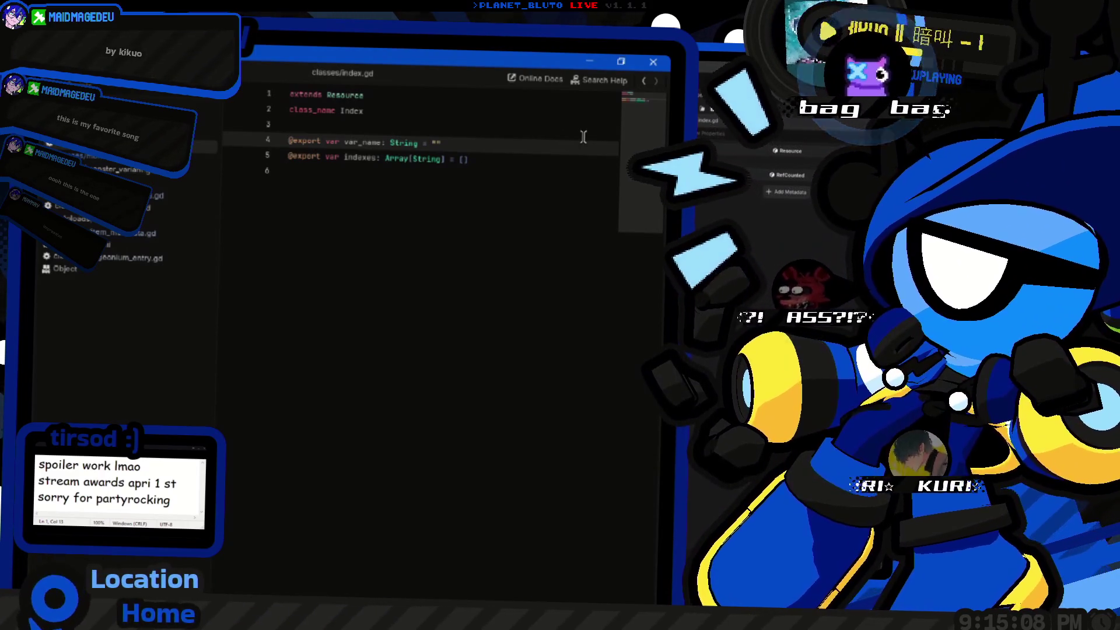
click(541, 150)
click(540, 150)
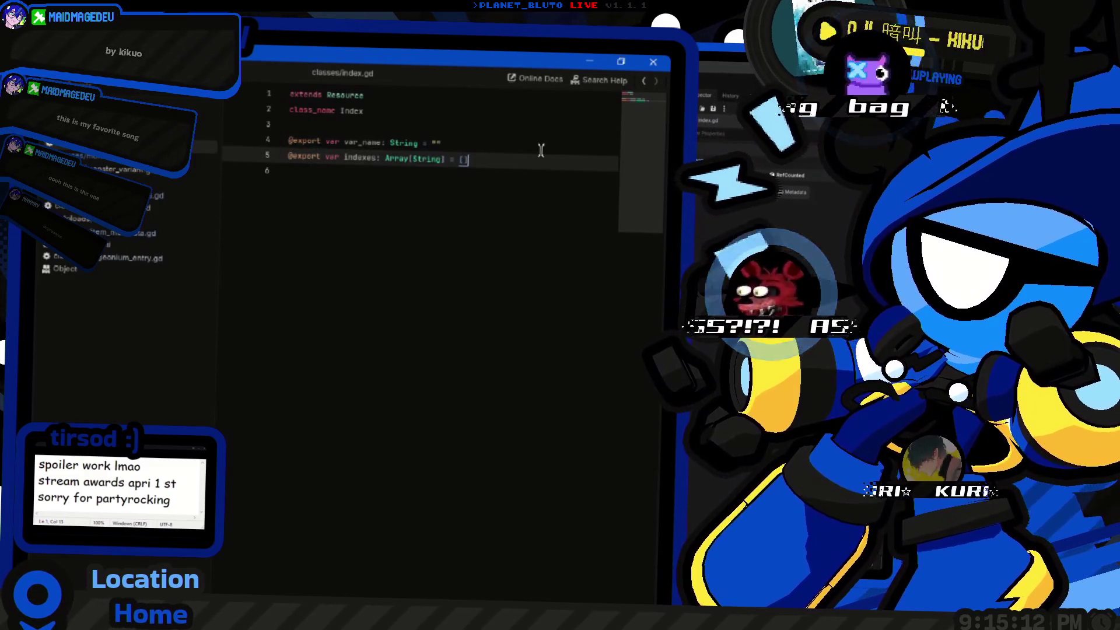
key(alt+Left)
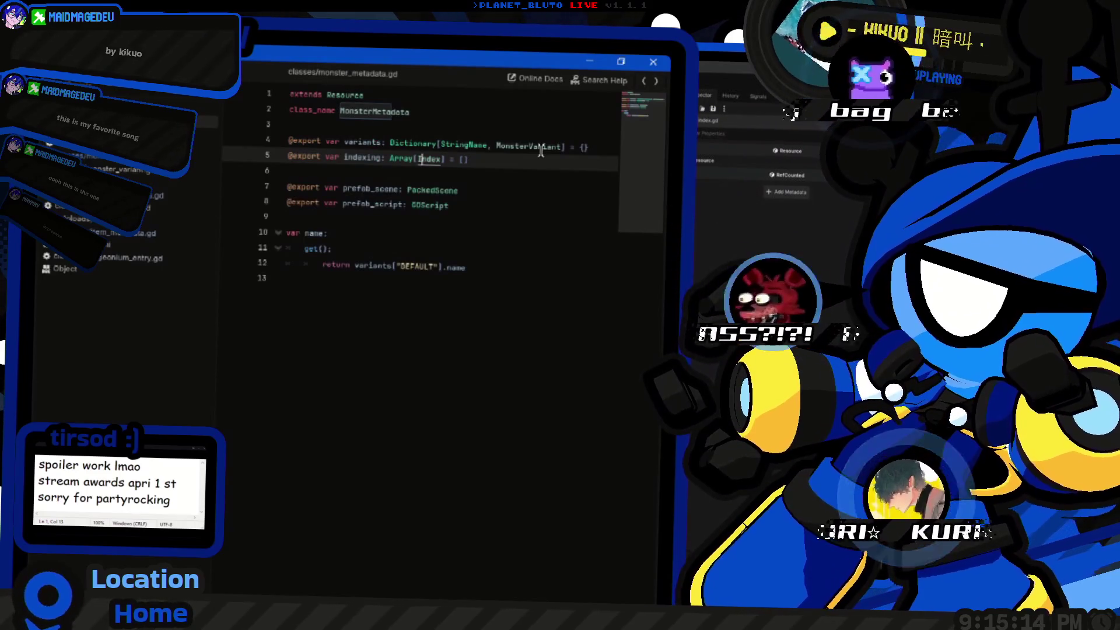
key(alt+Left)
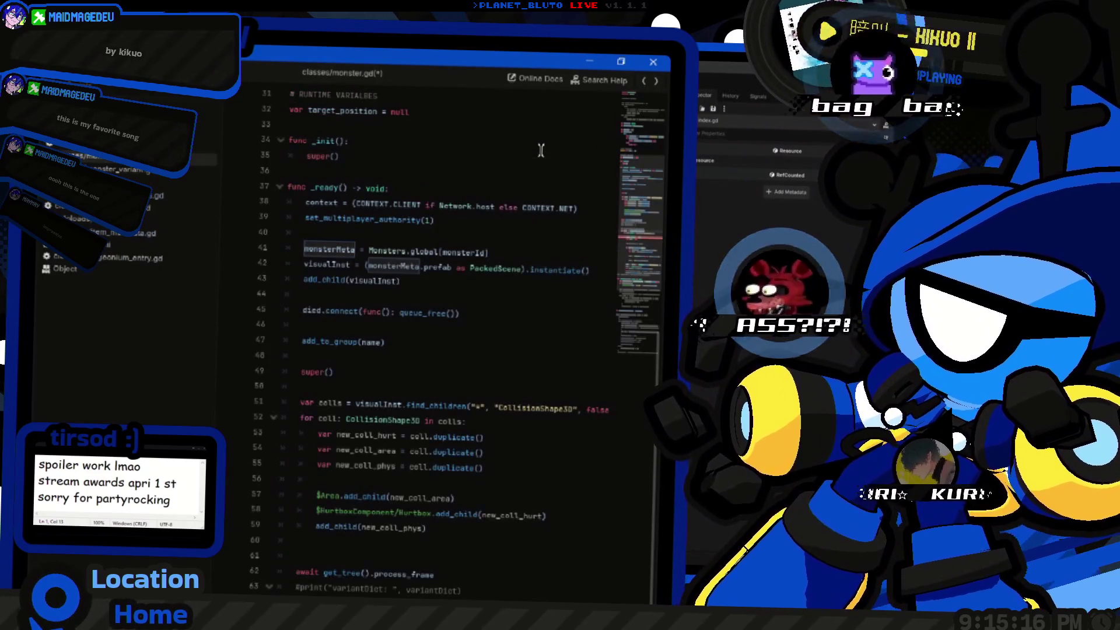
key(alt+Right)
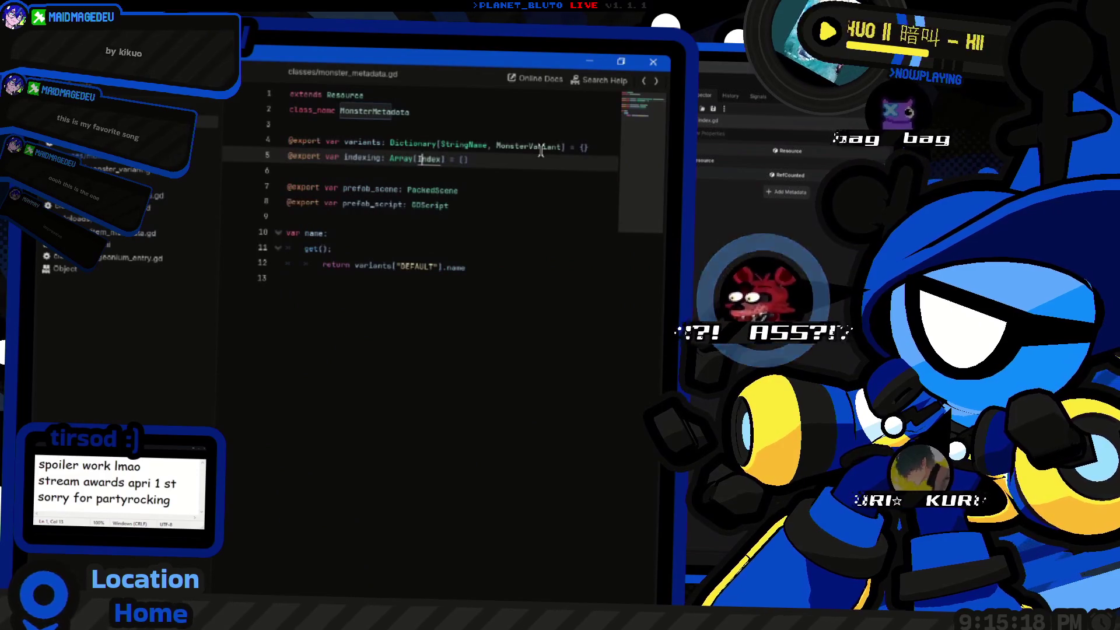
key(alt+Right)
key(alt+Left)
key(alt+Left)
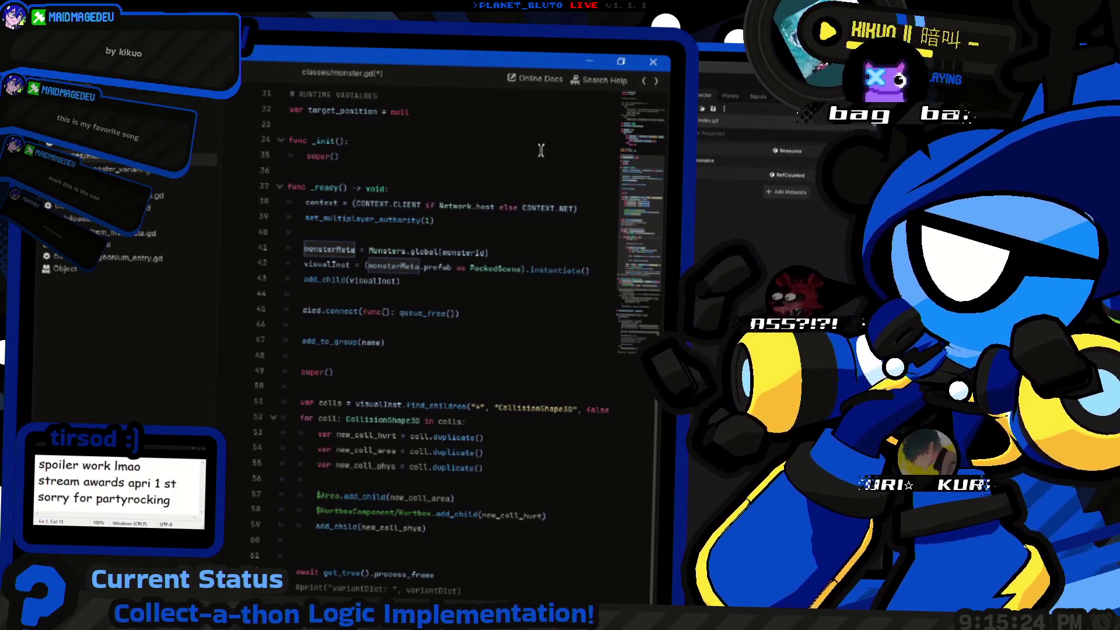
scroll(525, 327, down, 9)
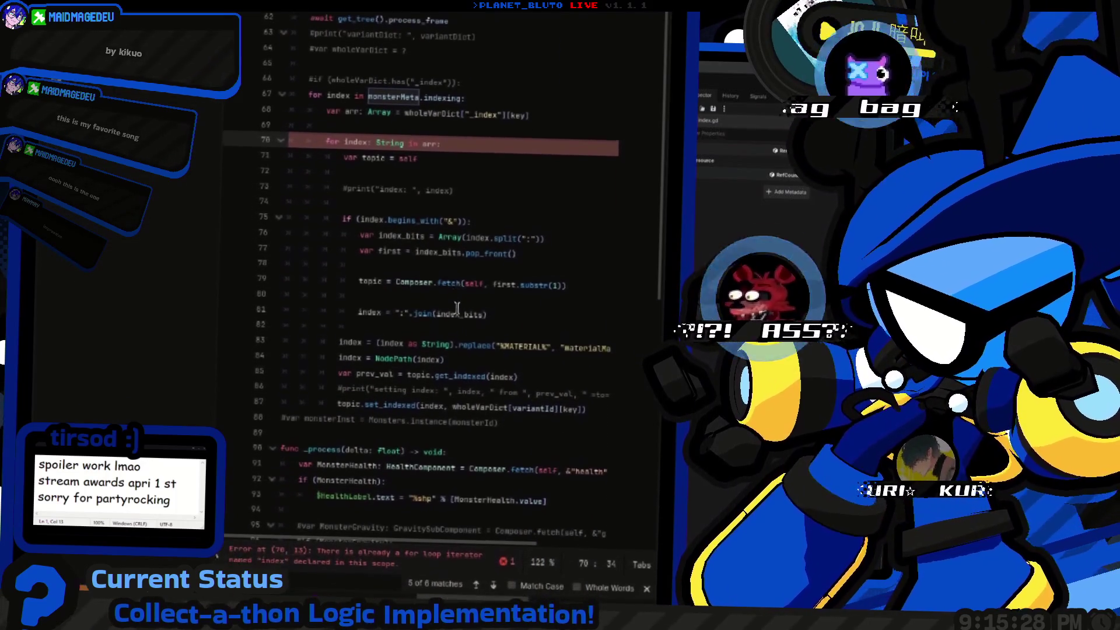
Comment out the old inner loop on lines 68–81.
drag(515, 296, 279, 279)
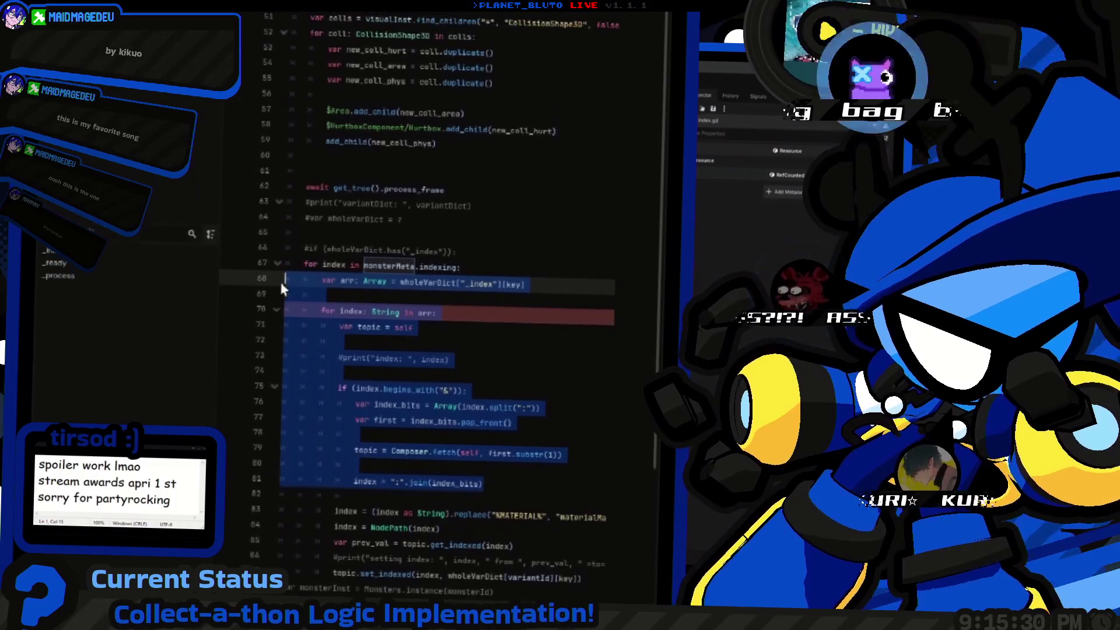
key(ctrl+k)
scroll(350, 298, down, 3)
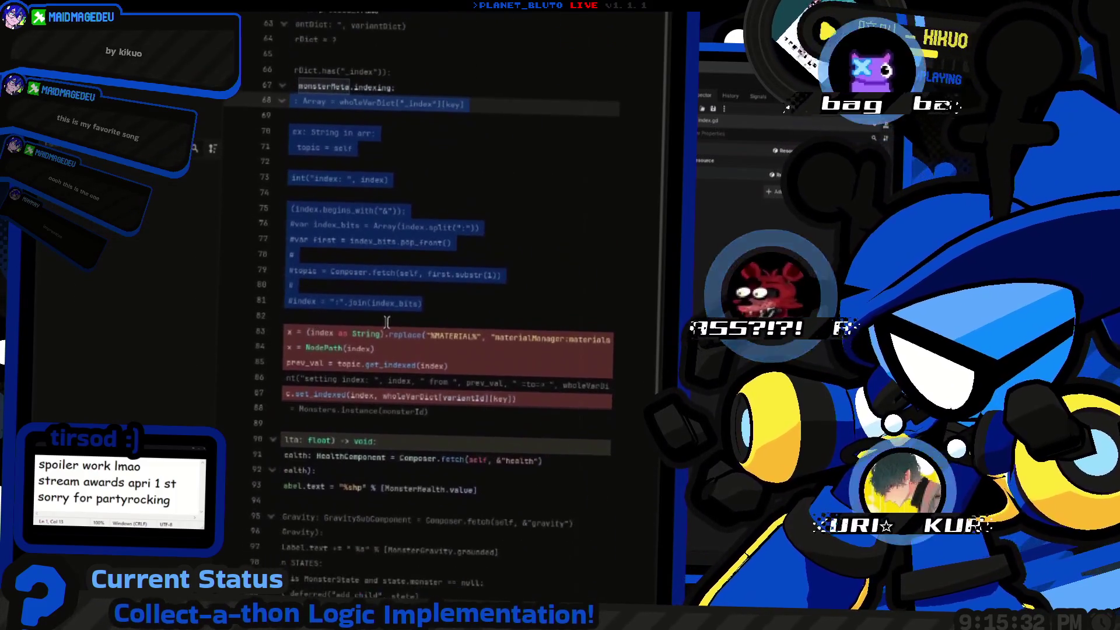
scroll(387, 299, up, 4)
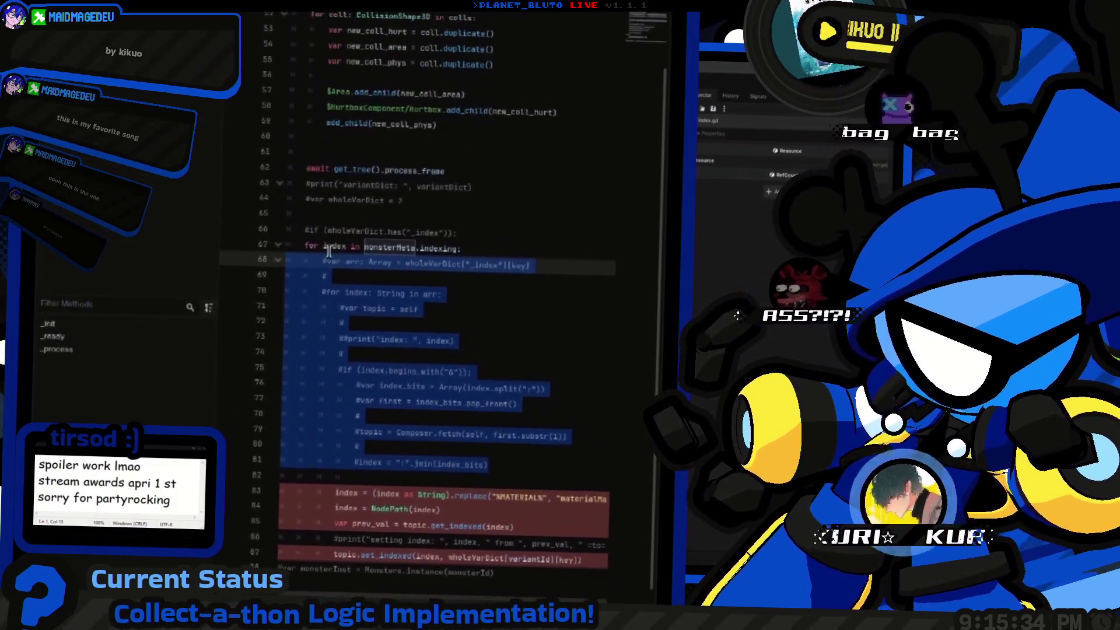
Rename the line-67 loop variable from index to index_entry.
double_click(334, 258)
scroll(350, 388, down, 5)
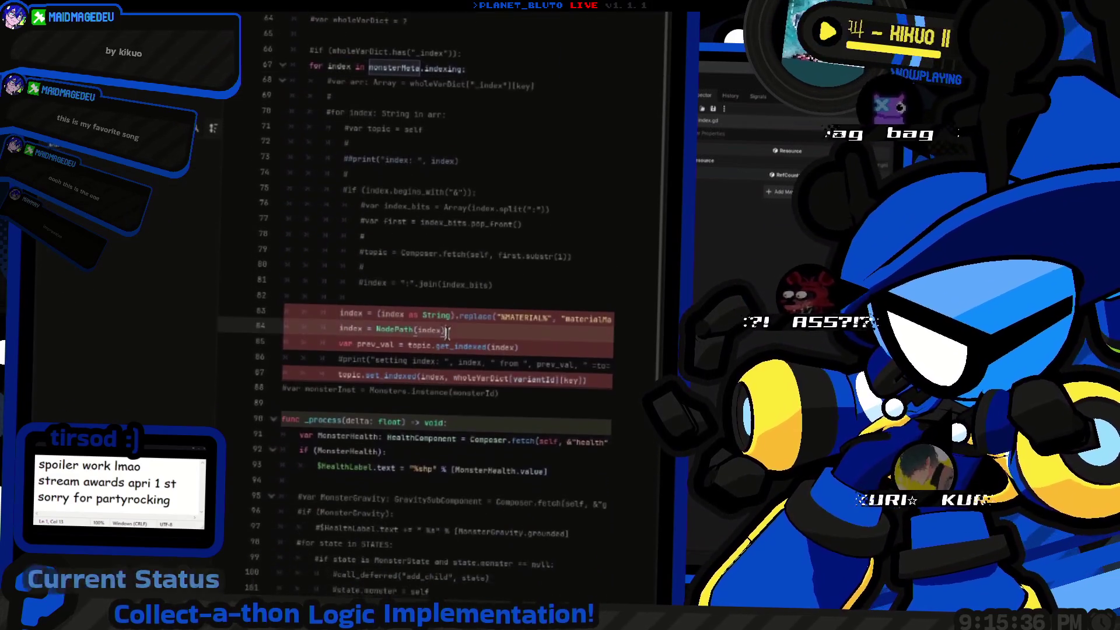
click(485, 302)
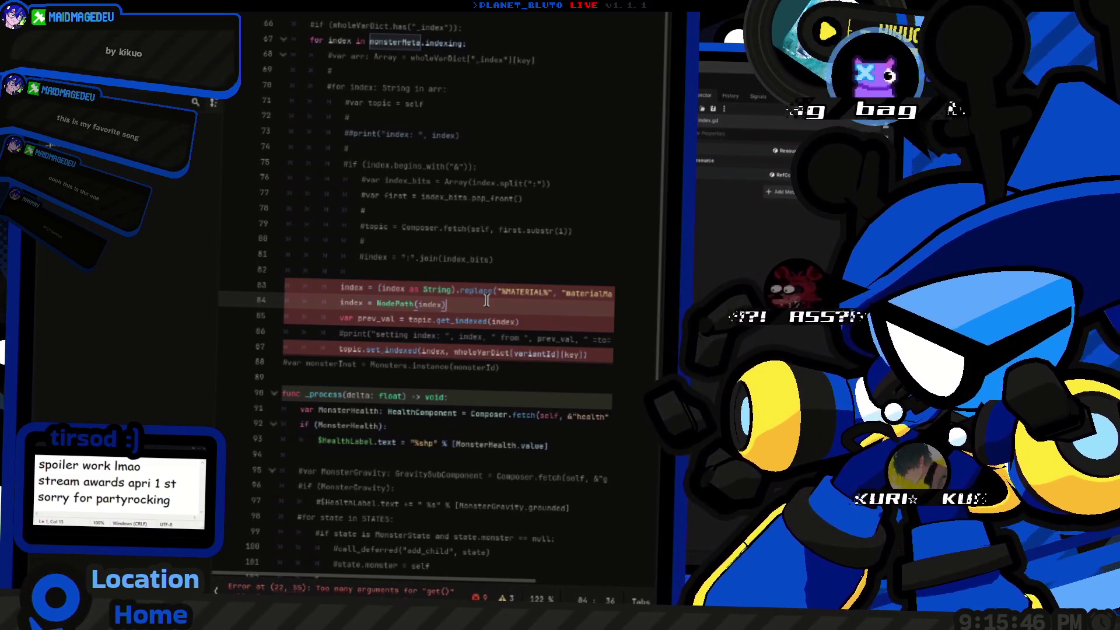
ctrl+click(431, 304)
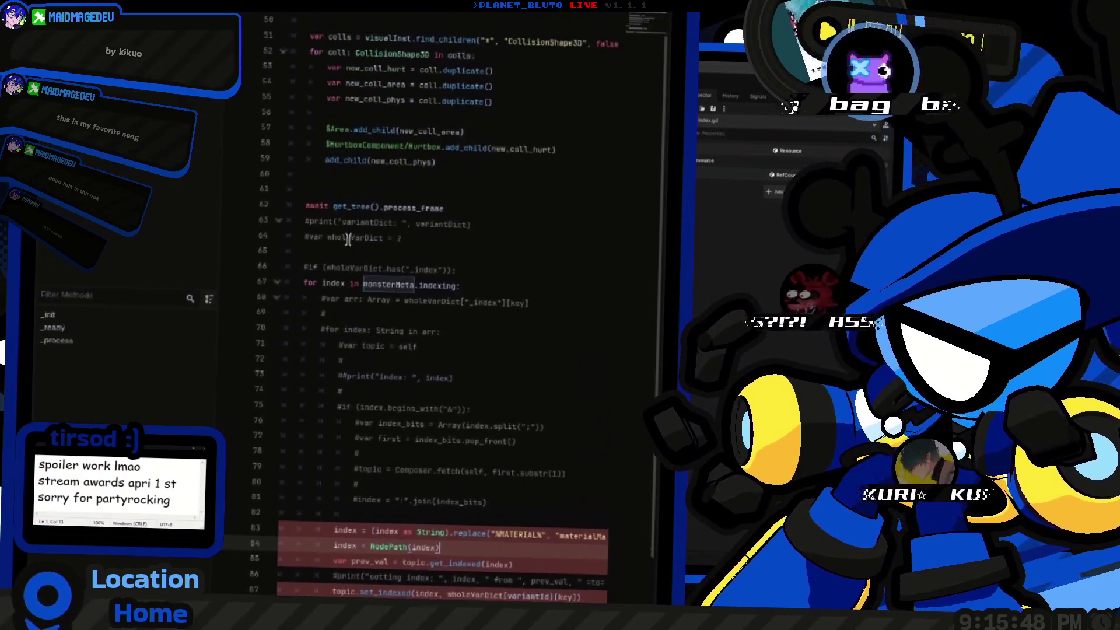
text(_entry)
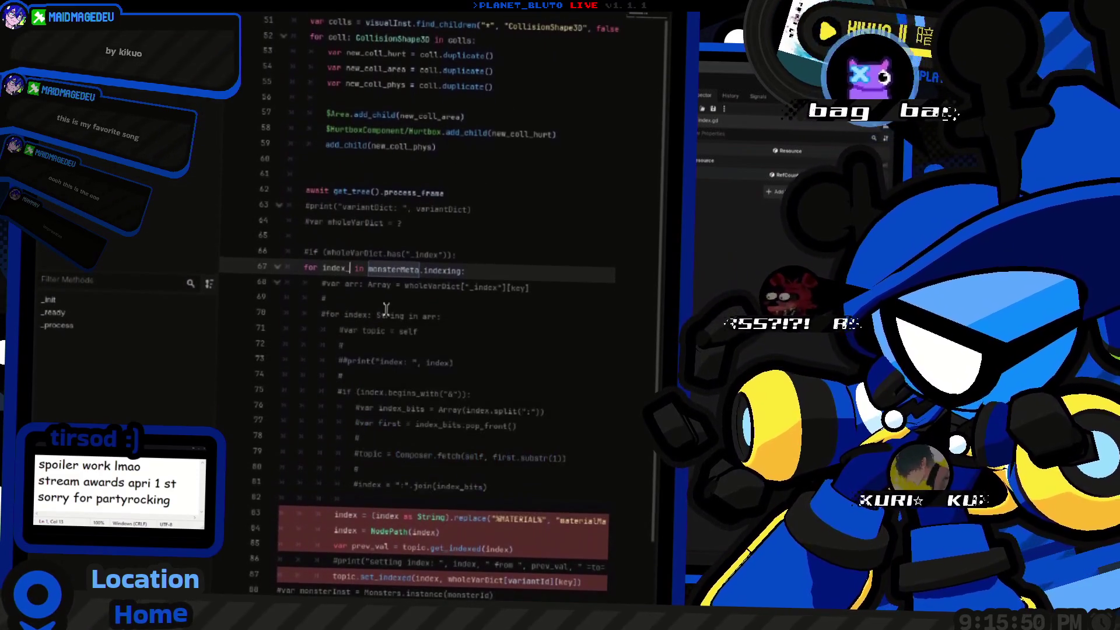
Delete the blank line 82 and select the remaining loop body, lines 82–86.
scroll(386, 307, down, 5)
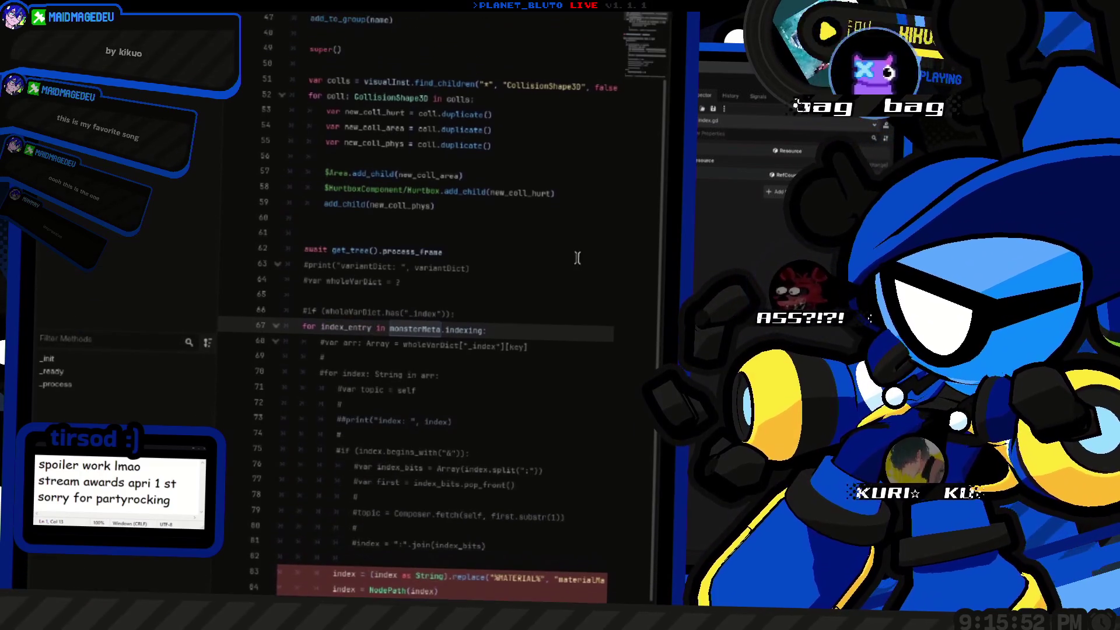
click(415, 294)
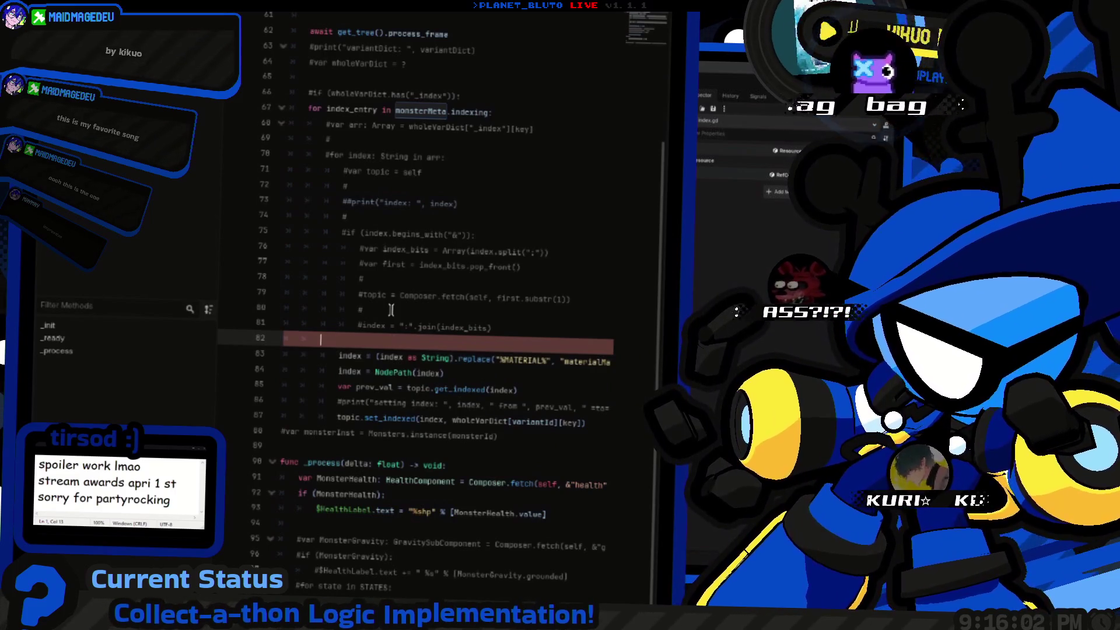
key(BackSpace)
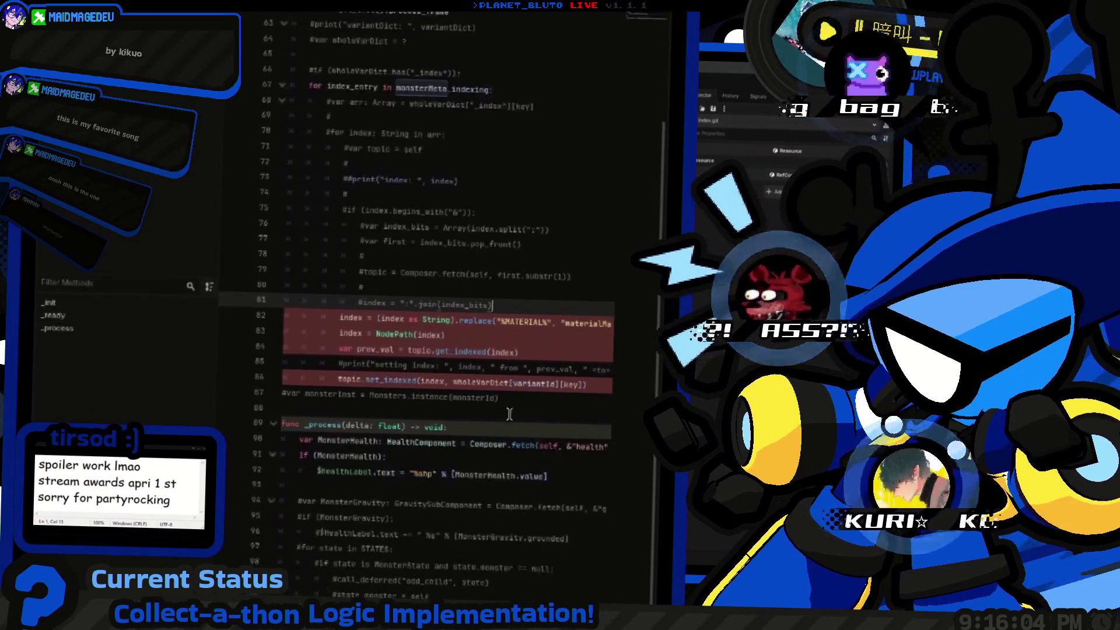
mouse_move(592, 315)
mouse_down()
mouse_move(327, 274)
mouse_move(245, 280)
mouse_move(244, 306)
mouse_up()
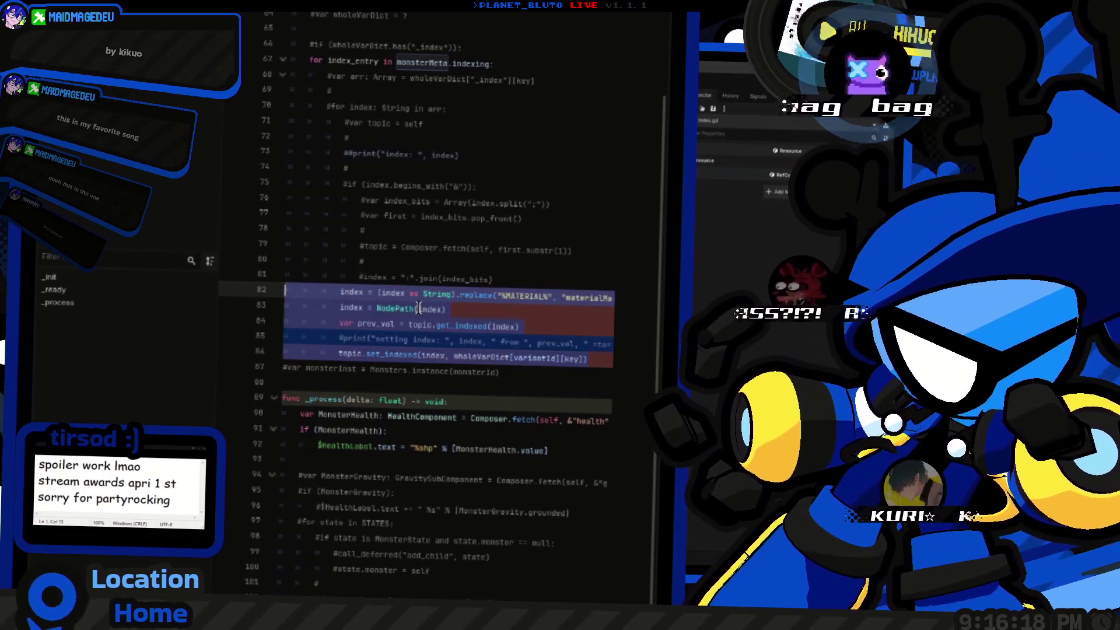
Type index_entry as Index on line 67 and make the inner loop iterate index_entry.indexes.
scroll(336, 307, up, 5)
scroll(350, 303, down, 4)
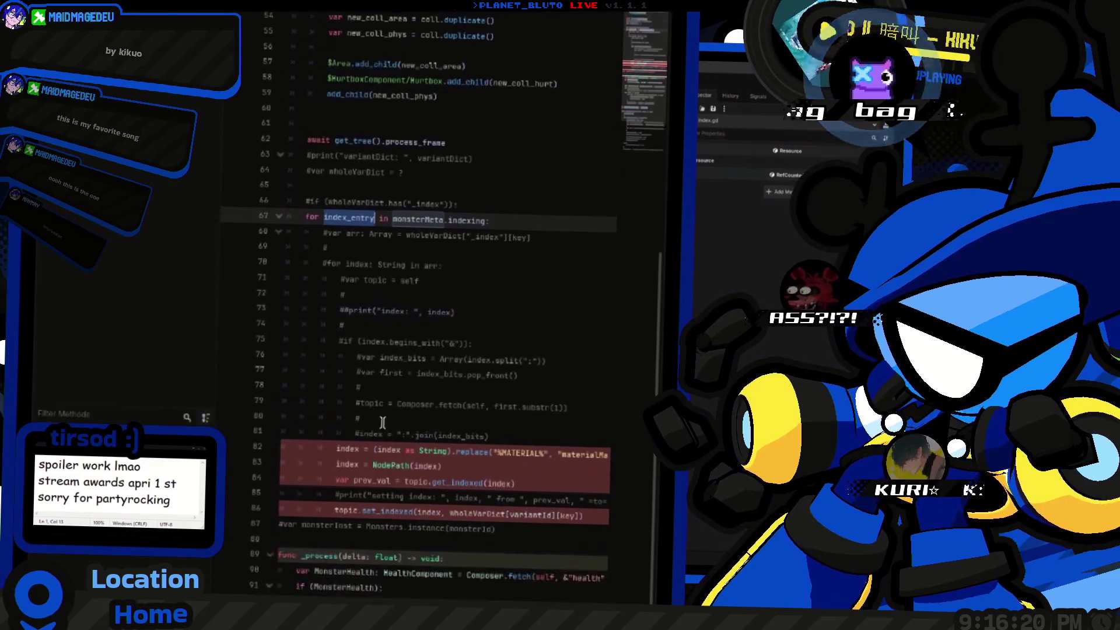
scroll(408, 292, up, 2)
click(442, 282)
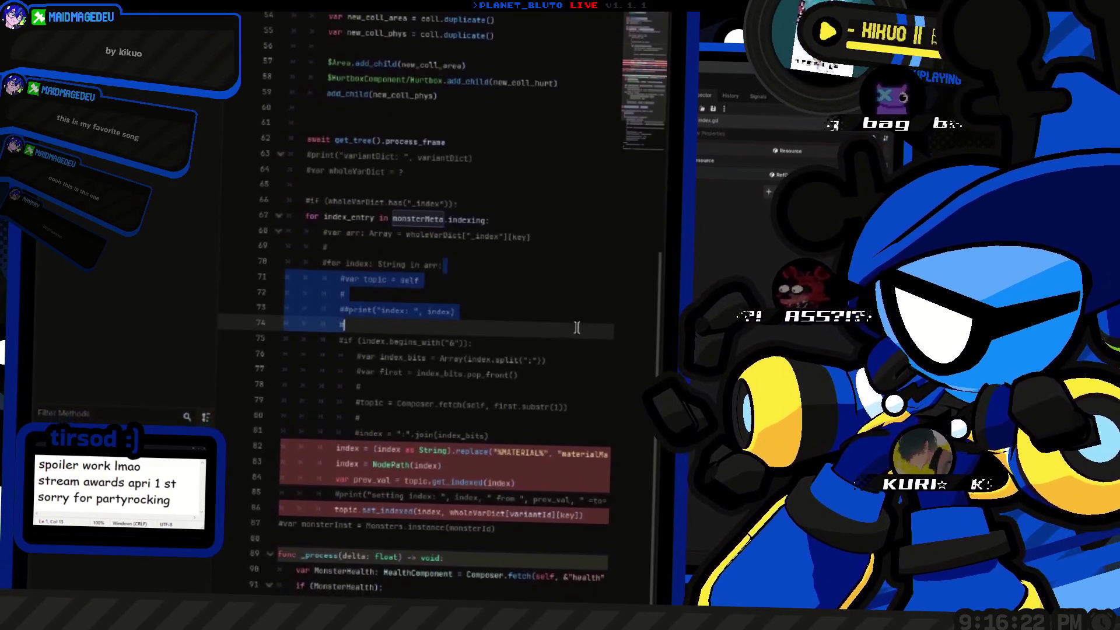
click(346, 278)
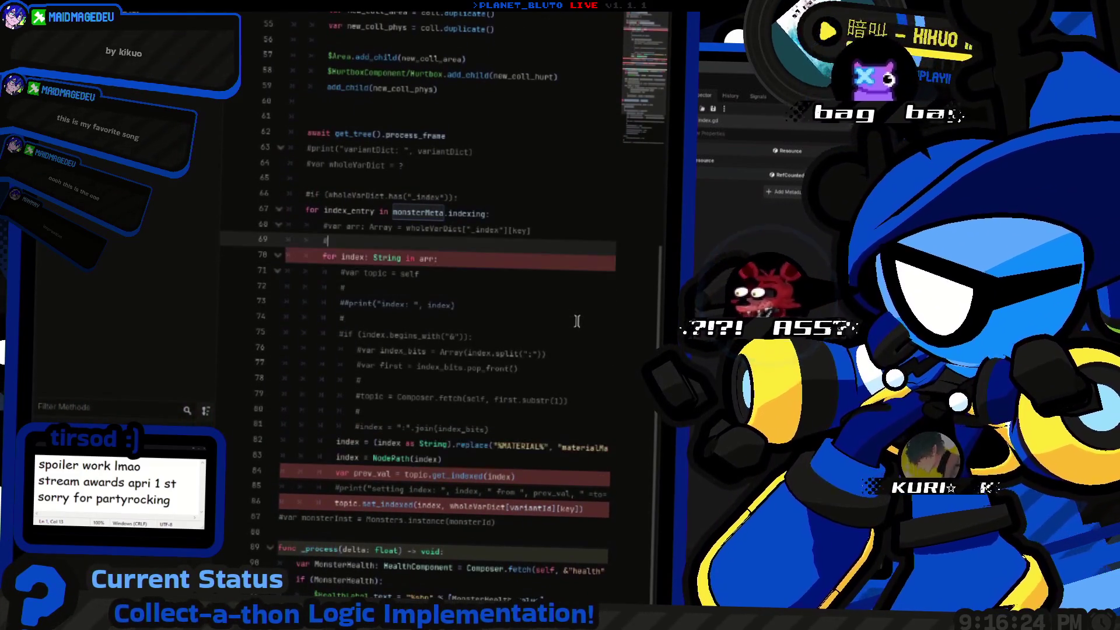
key(Up)
key(Up)
key(Up)
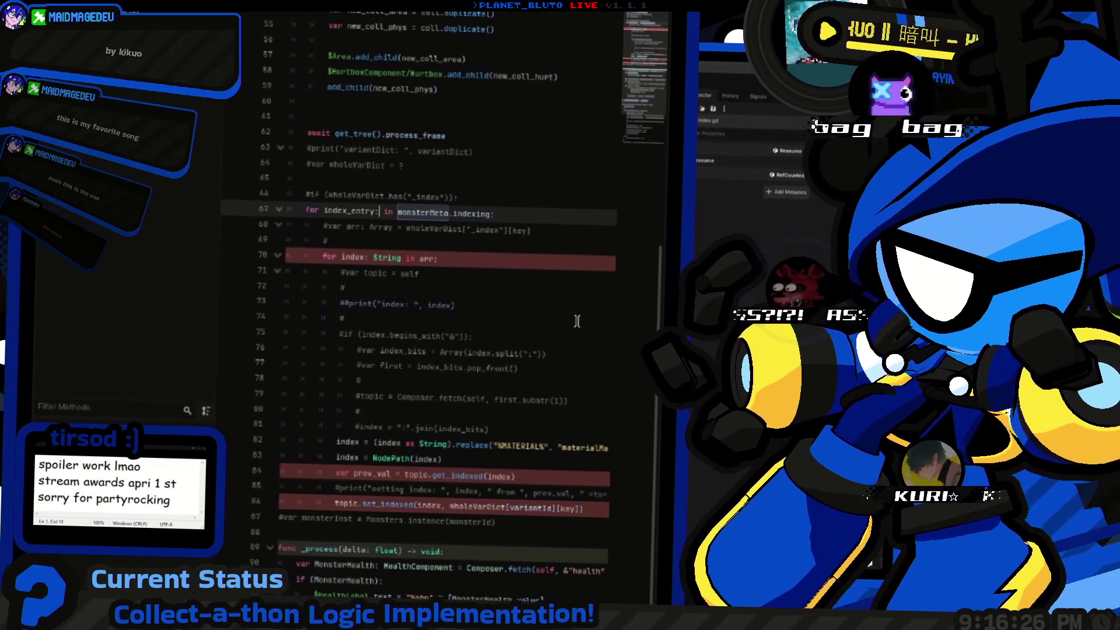
text(Index)
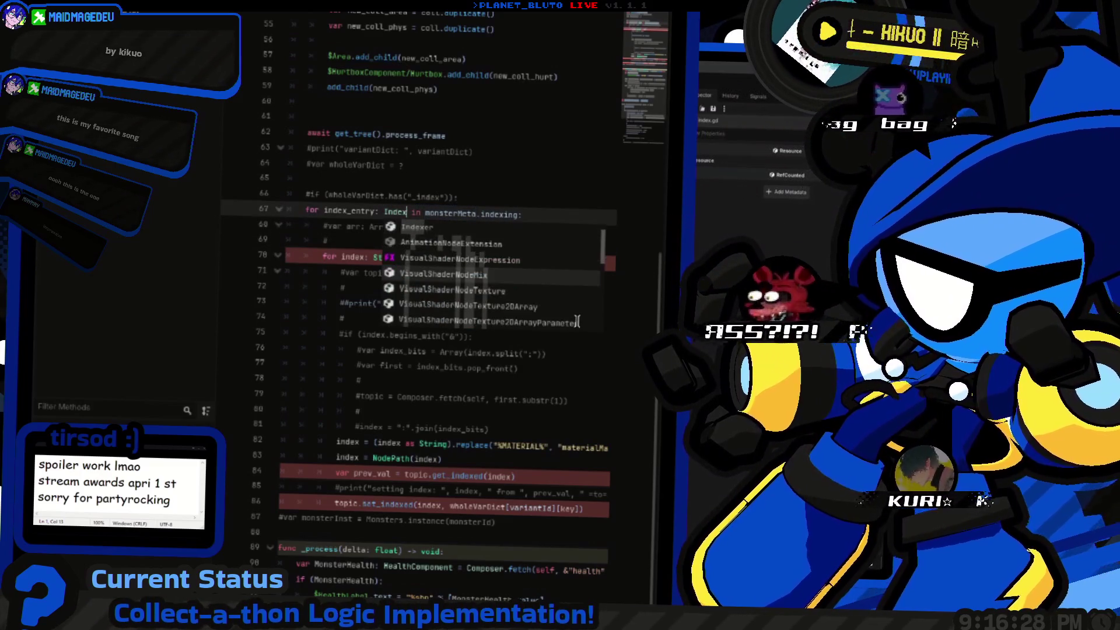
key(Escape)
key(Down)
key(Down)
key(Down)
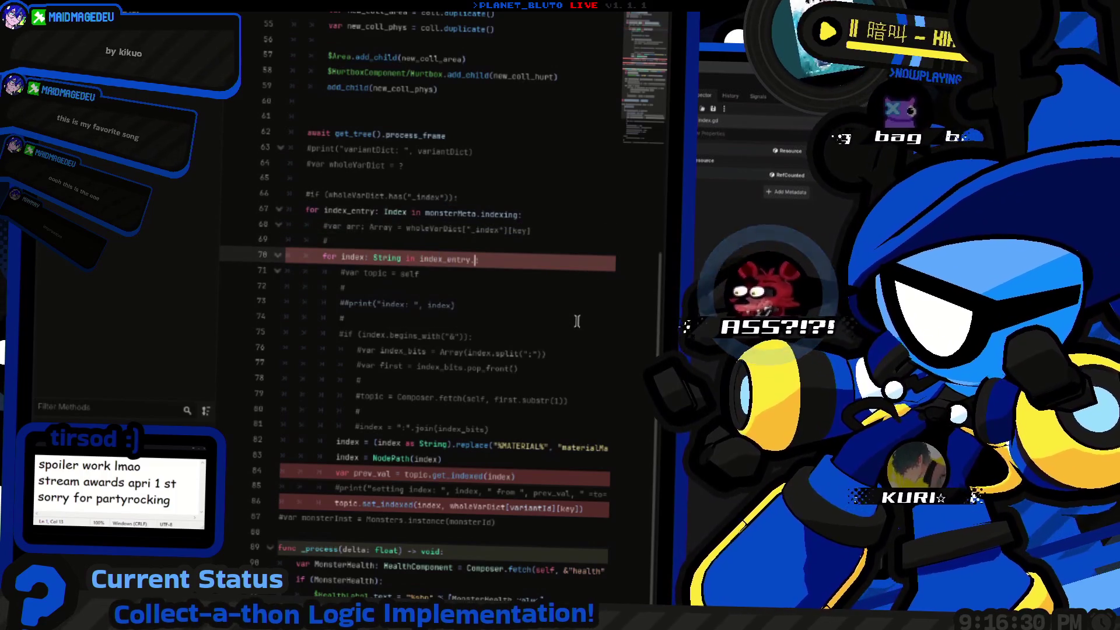
text(indexes:)
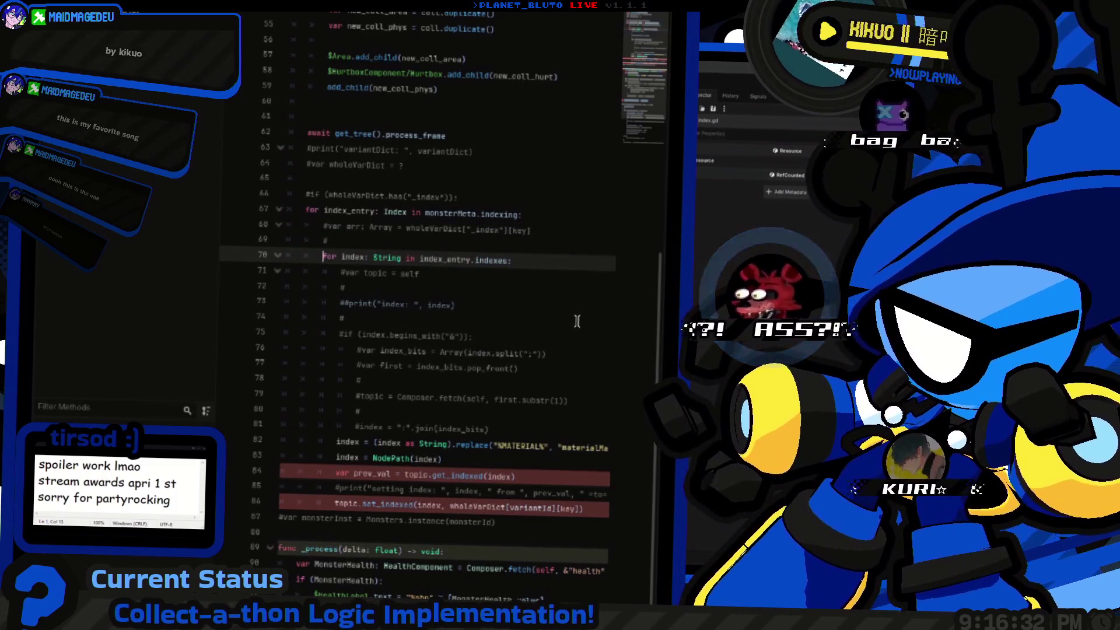
Replace the set_indexed argument with index_entry.var_name.
scroll(576, 322, down, 4)
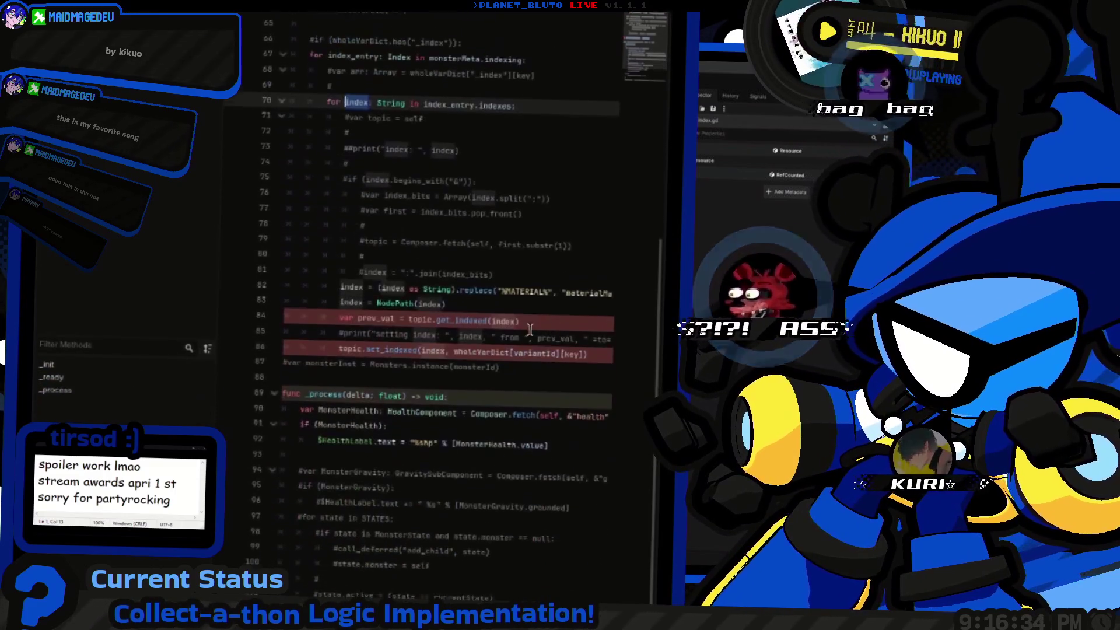
scroll(532, 324, right, 3)
scroll(533, 324, left, 3)
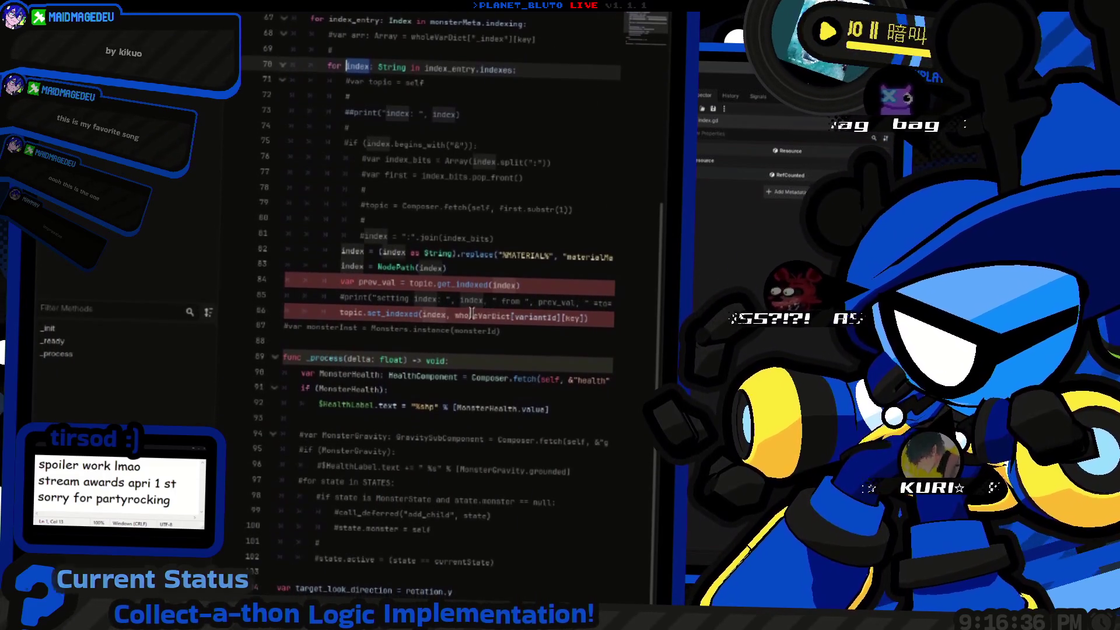
drag(456, 315, 588, 316)
scroll(533, 314, down, 1)
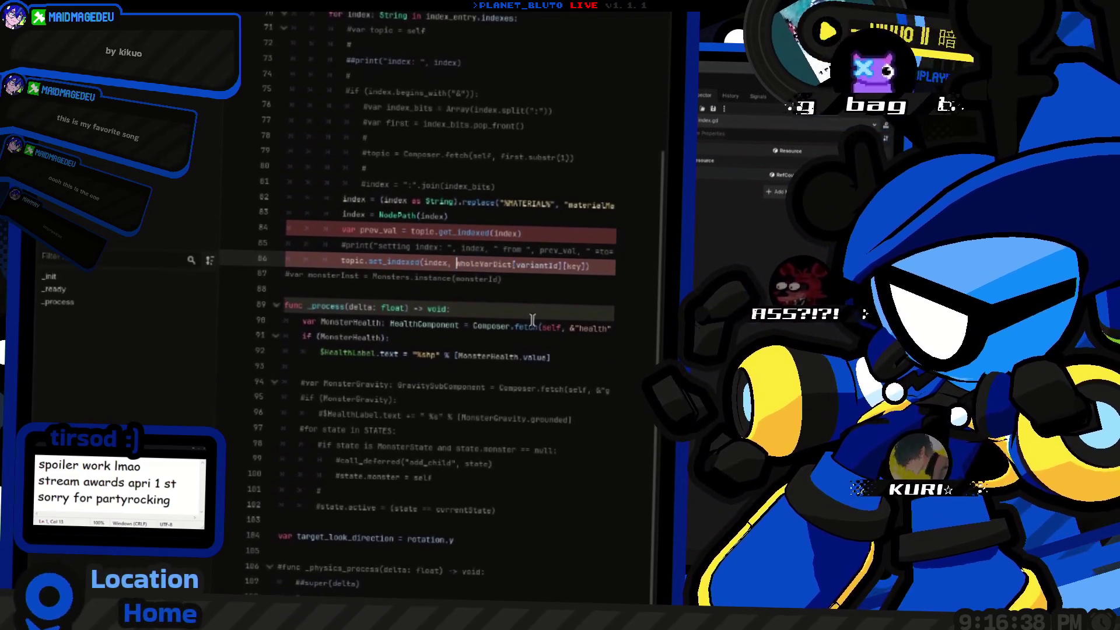
text(ic)
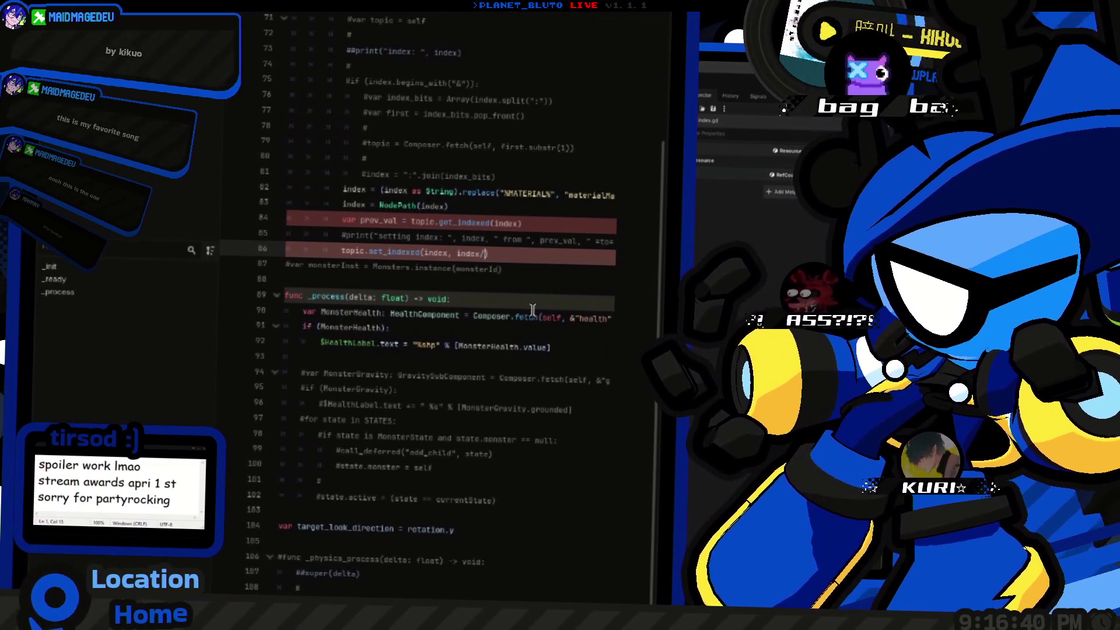
text(.)
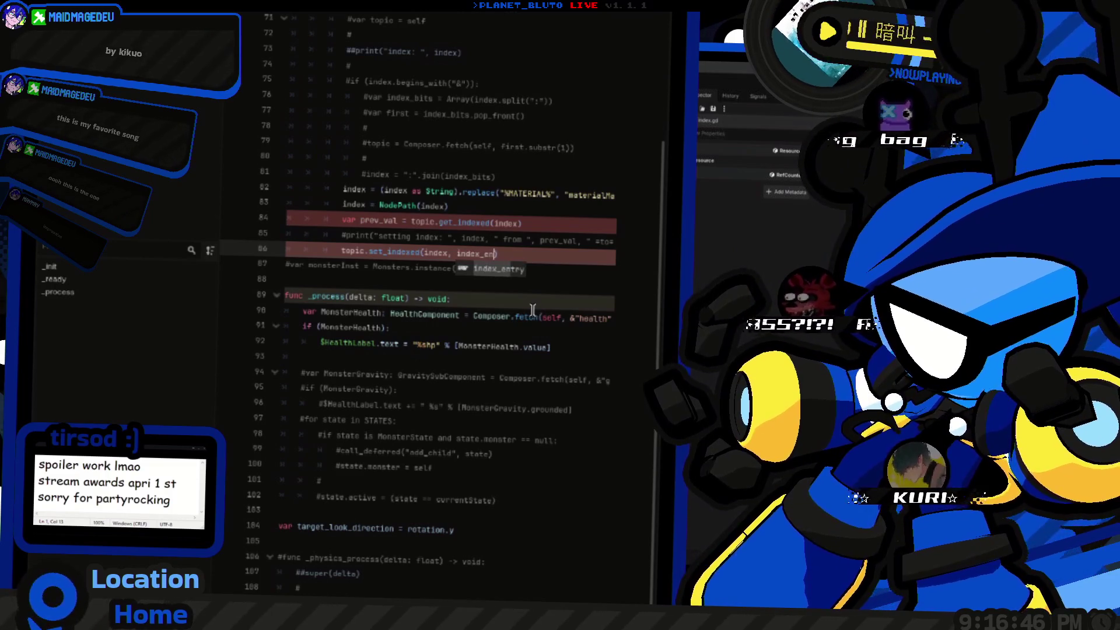
text(var_name)
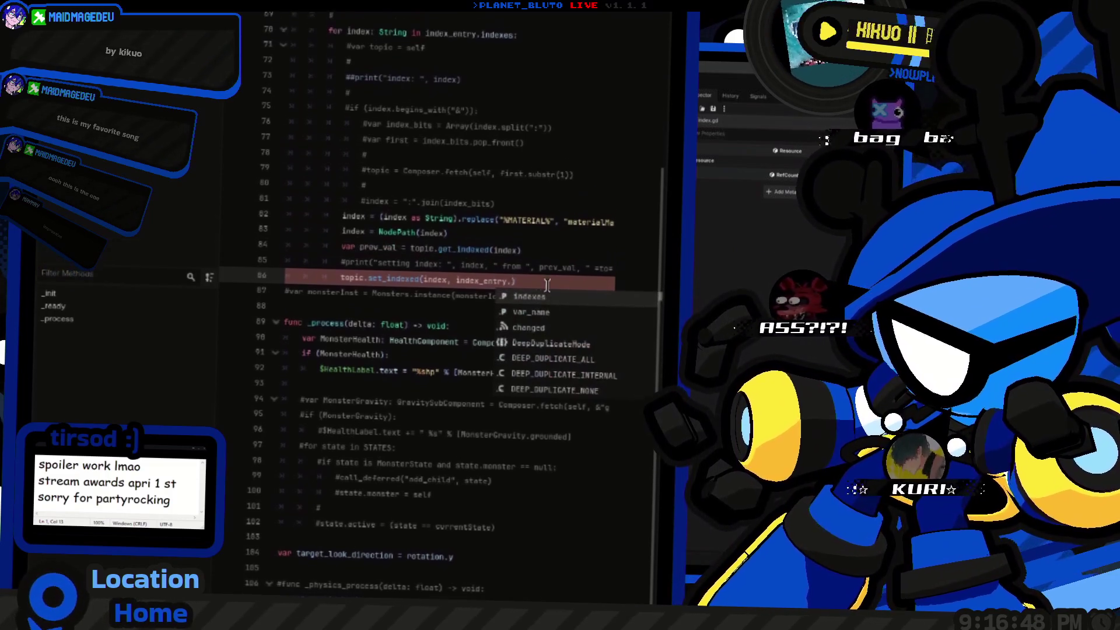
Check the topic error on line 84 and go to the commented topic line 71.
scroll(525, 312, up, 2)
scroll(505, 313, up, 2)
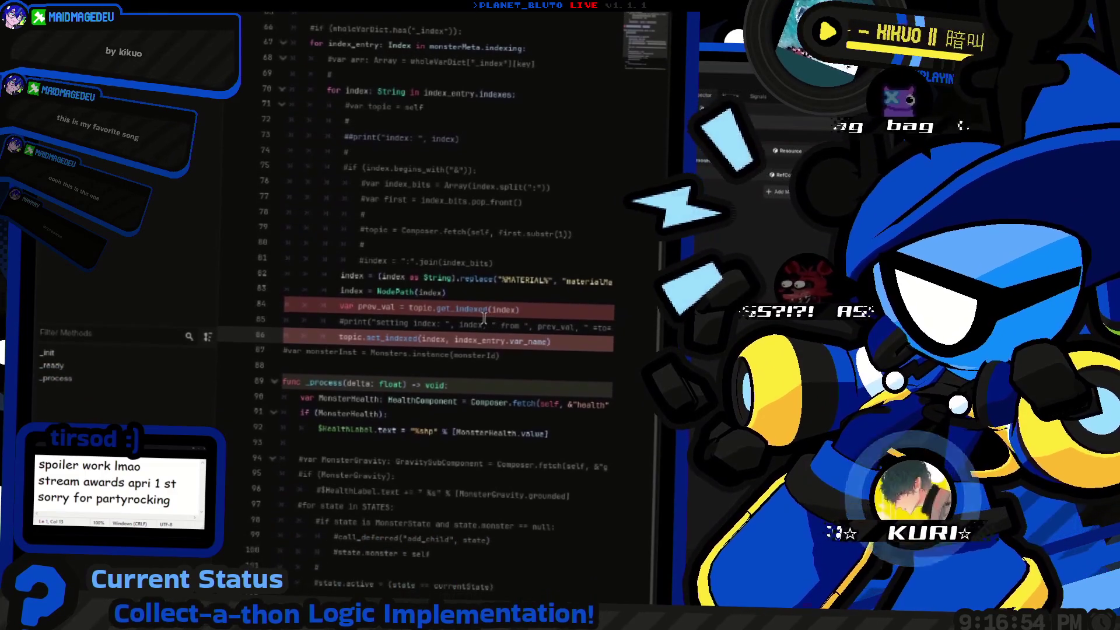
click(423, 310)
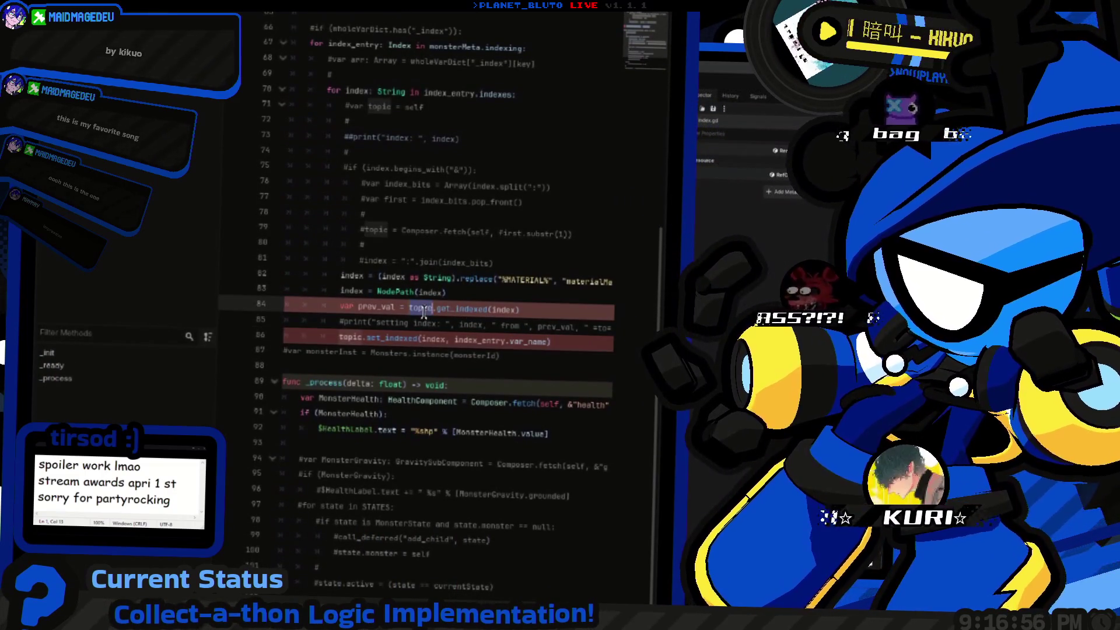
scroll(432, 315, up, 5)
click(457, 322)
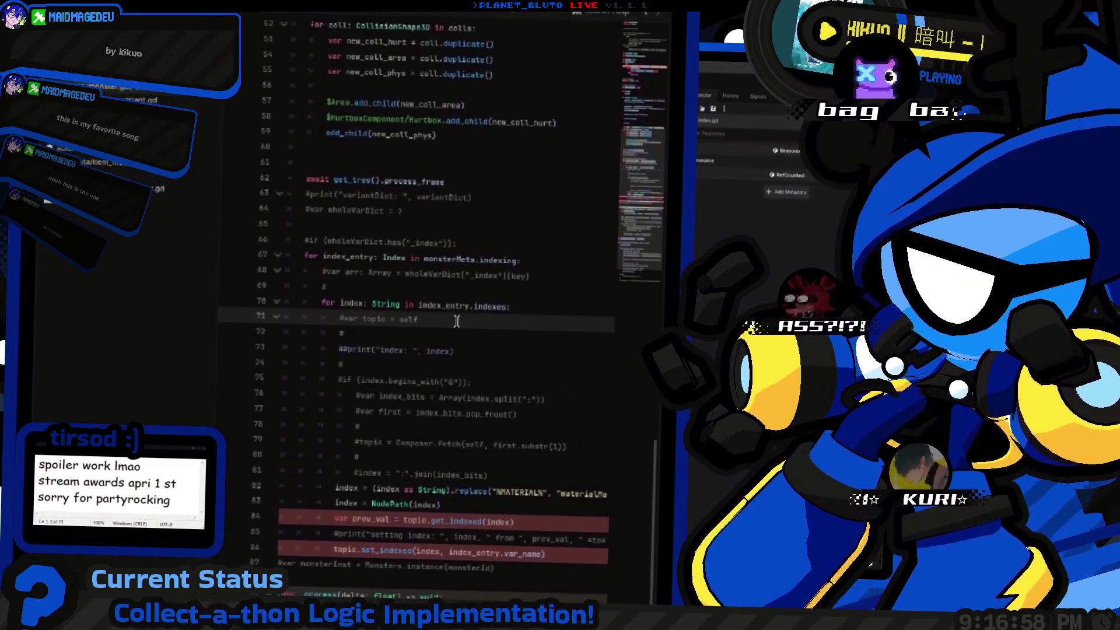
Uncomment the `var topic = self` line and check the index argument on line 86.
key(ctrl+k)
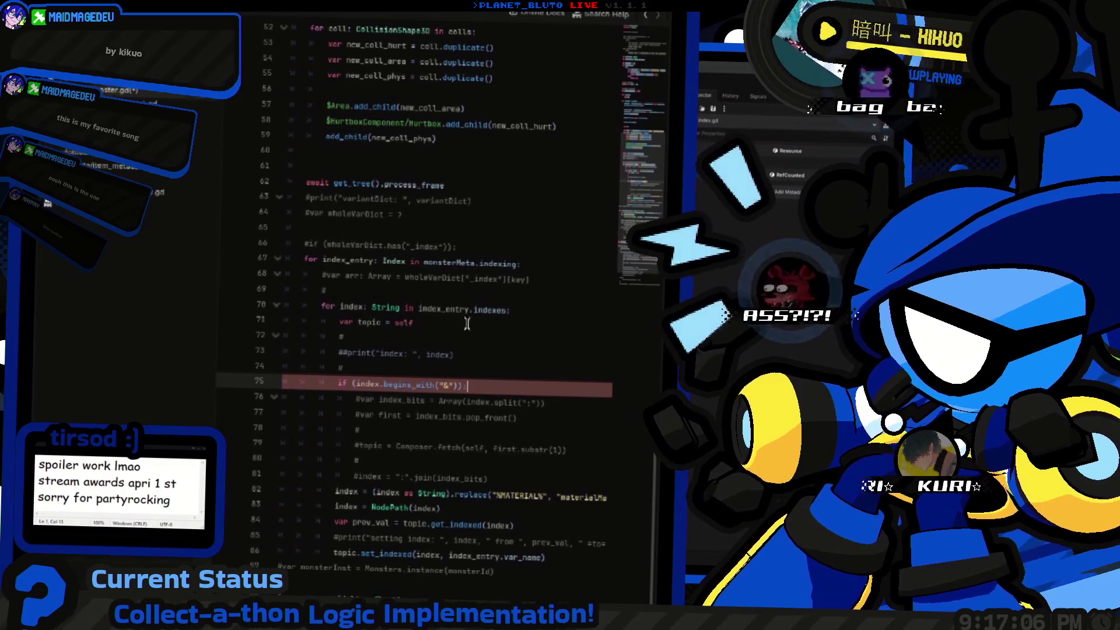
scroll(479, 338, down, 5)
click(499, 349)
scroll(409, 327, up, 4)
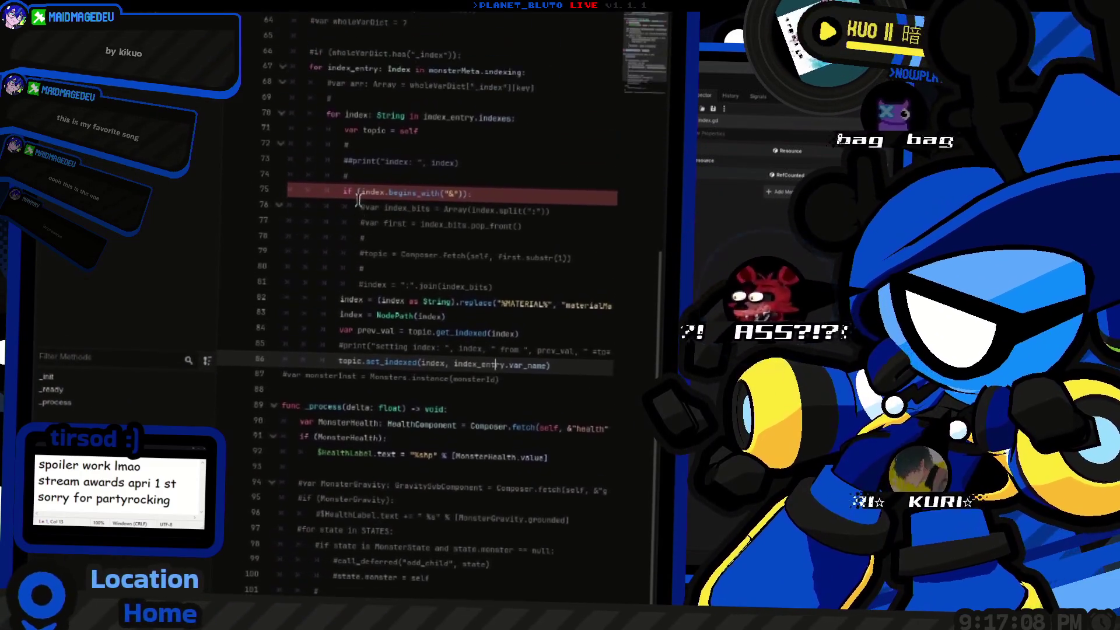
click(533, 328)
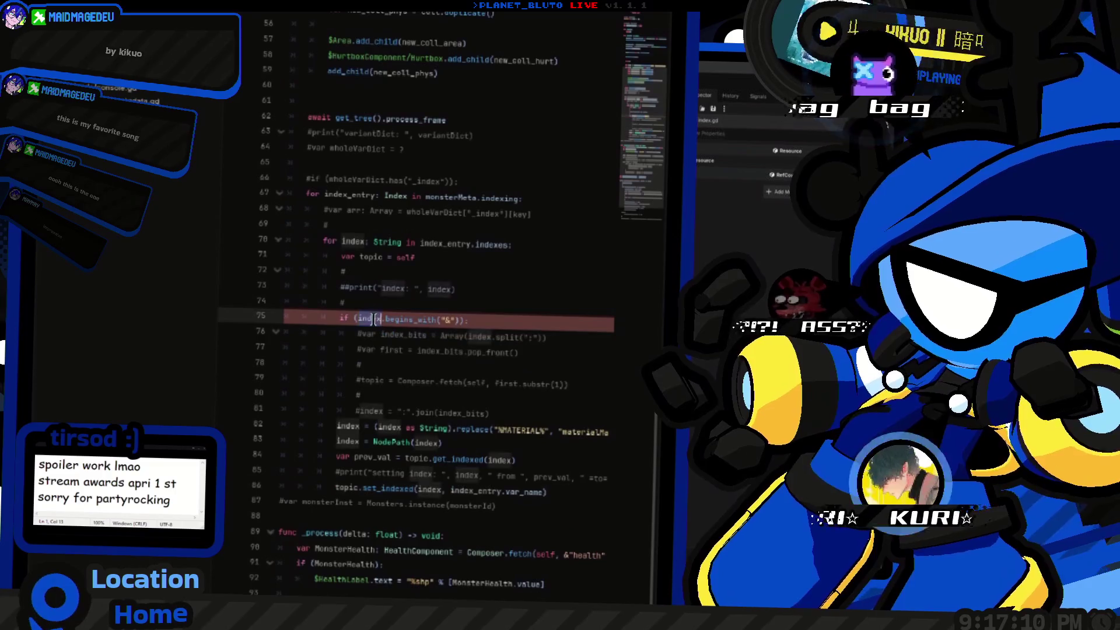
scroll(610, 365, down, 1)
Uncomment the index_bits, first, Composer.fetch and join lines, then return to the slime's 3D view.
key(Down)
key(Down)
key(ctrl+k)
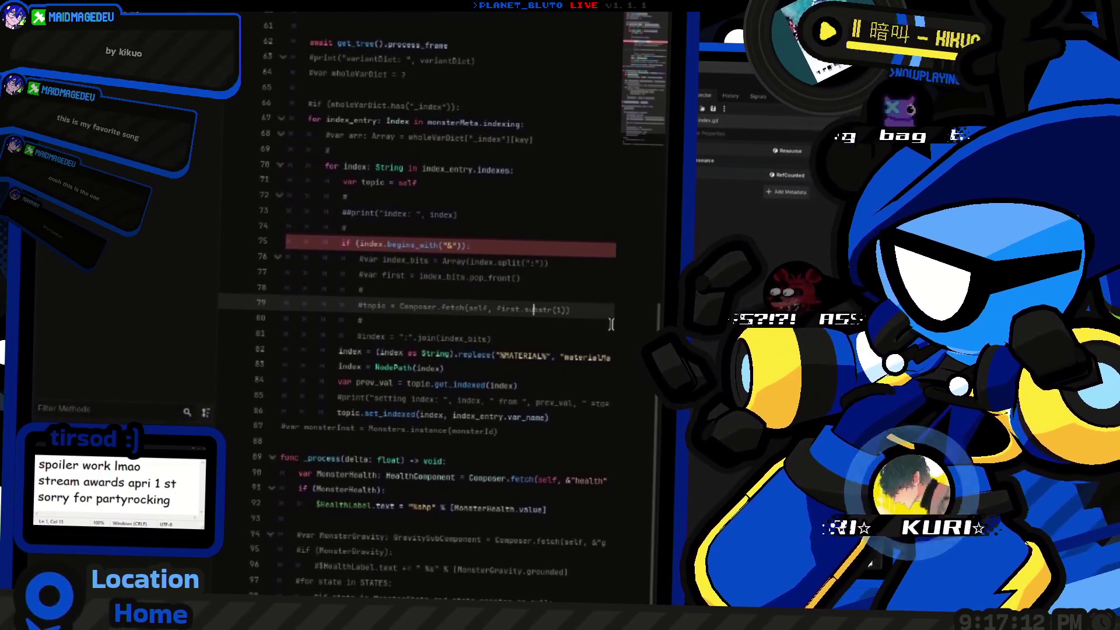
key(Down)
key(Down)
key(ctrl+k)
key(Up)
key(Up)
key(Up)
key(Up)
key(Up)
key(ctrl+k)
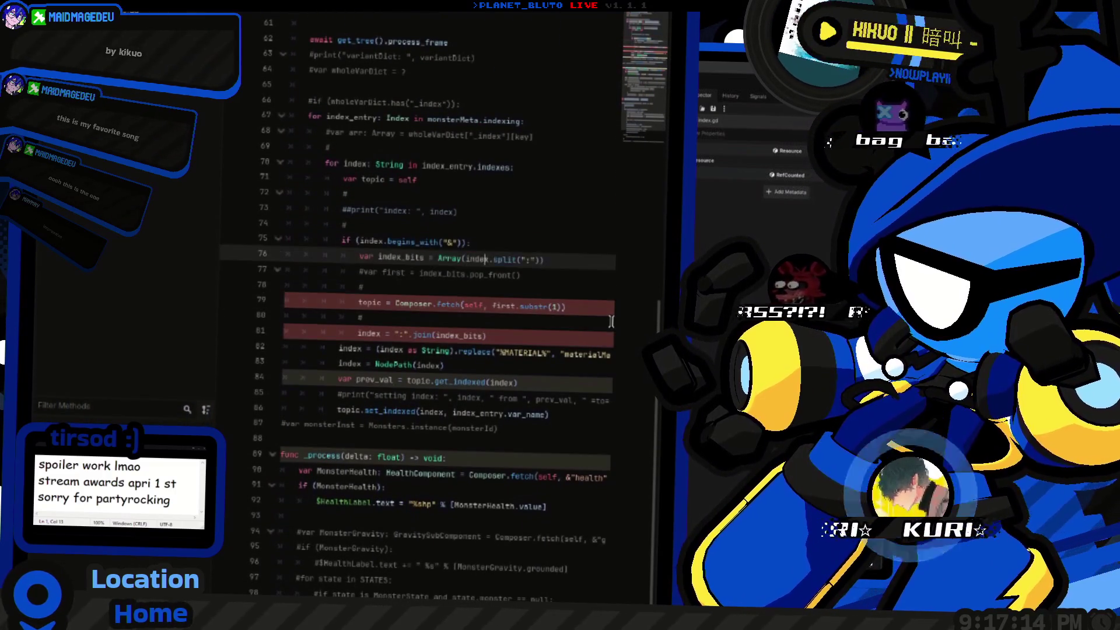
key(Down)
key(ctrl+k)
key(Down)
key(Down)
key(Down)
key(Down)
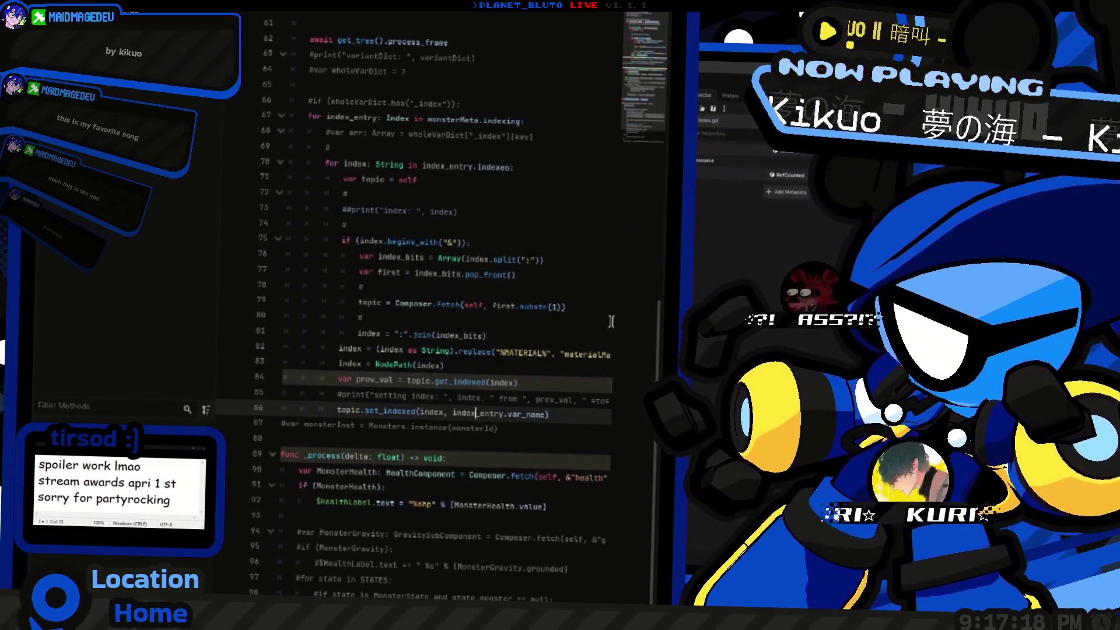
key(ctrl+F2)
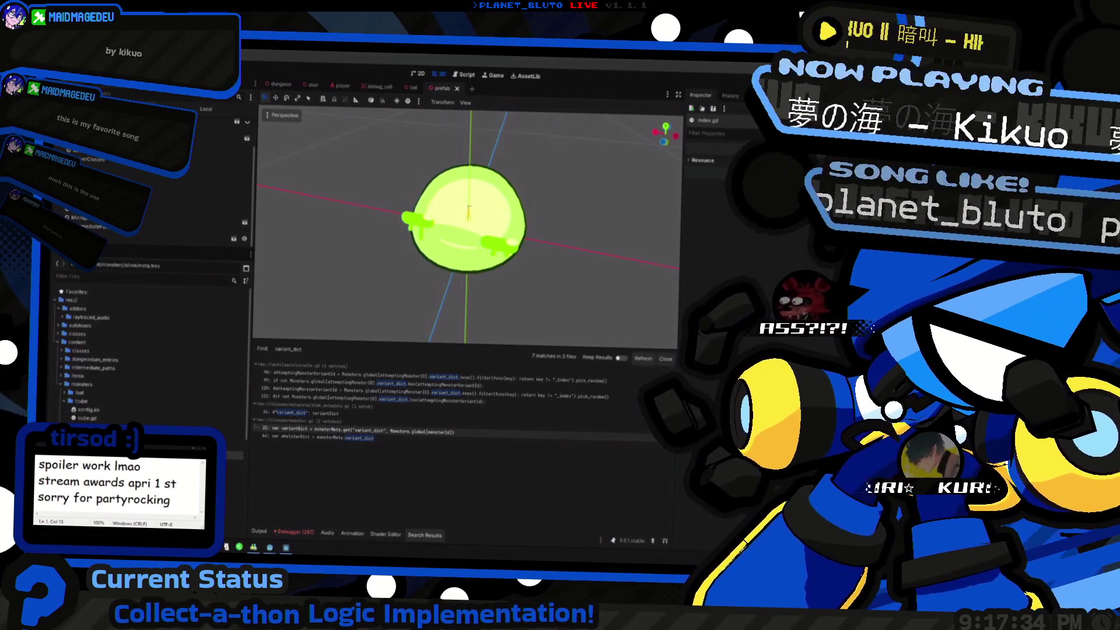
key(ctrl+F3)
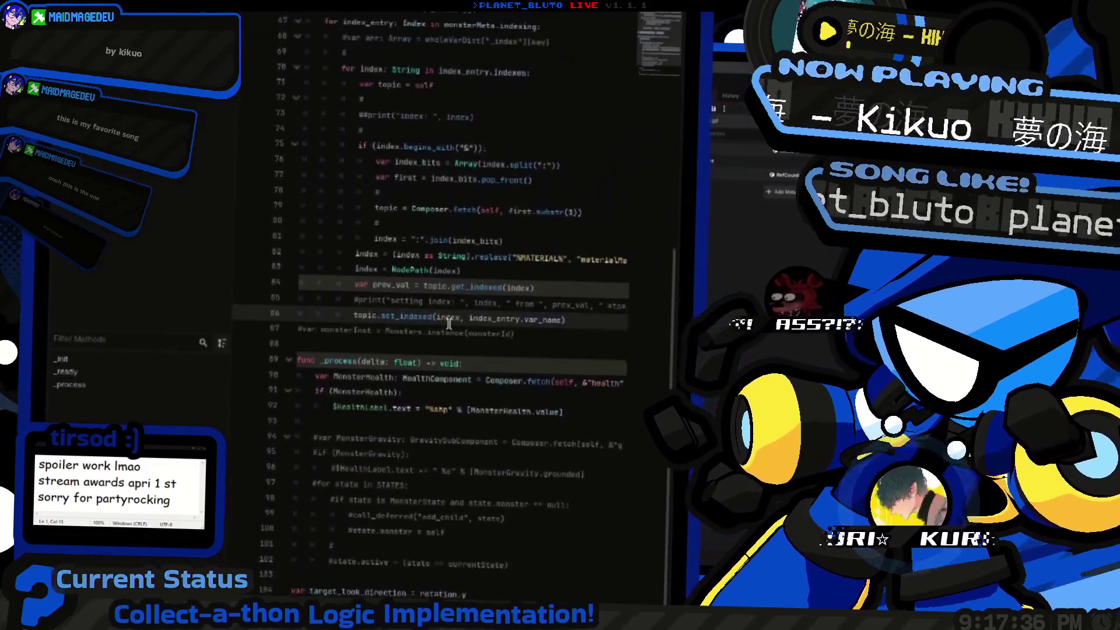
scroll(436, 346, down, 3)
key(Down)
key(Down)
key(Down)
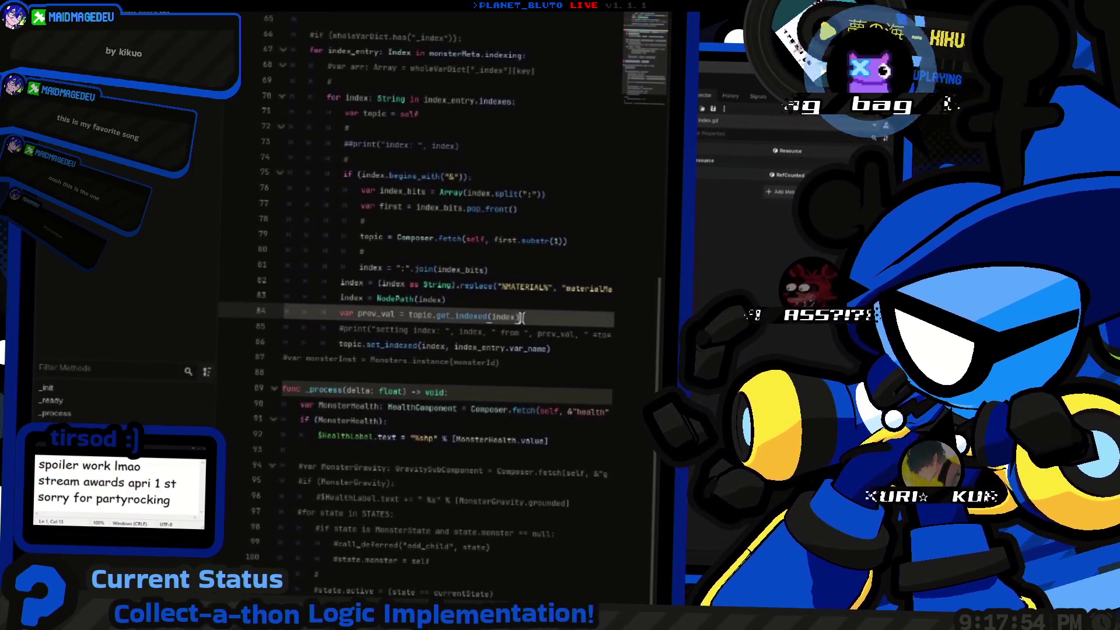
scroll(484, 322, right, 5)
scroll(498, 327, left, 5)
scroll(513, 324, up, 4)
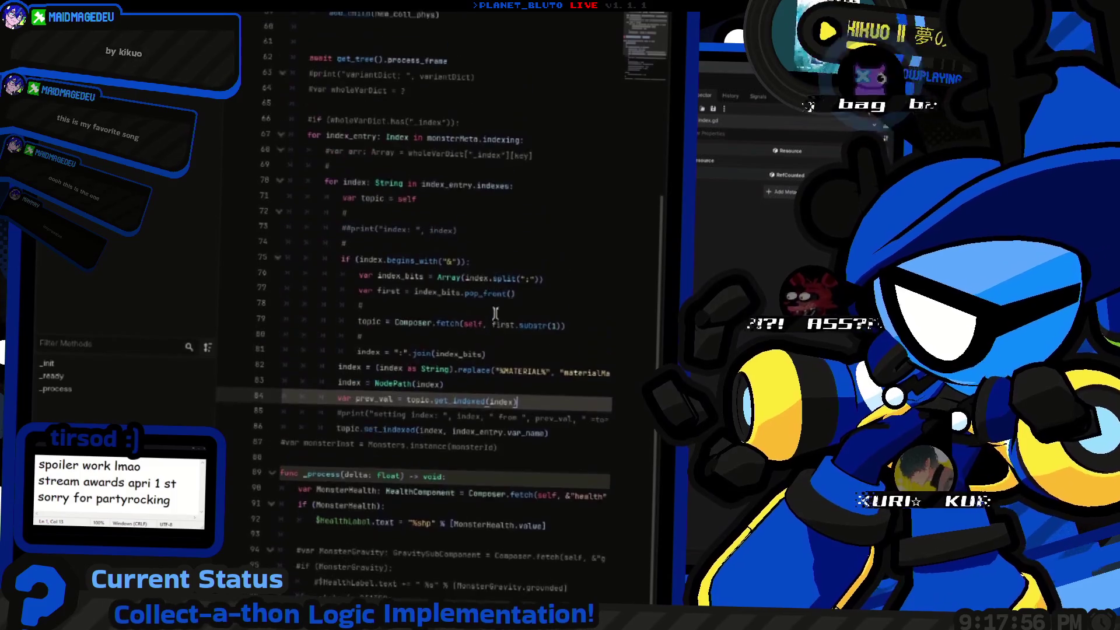
click(546, 315)
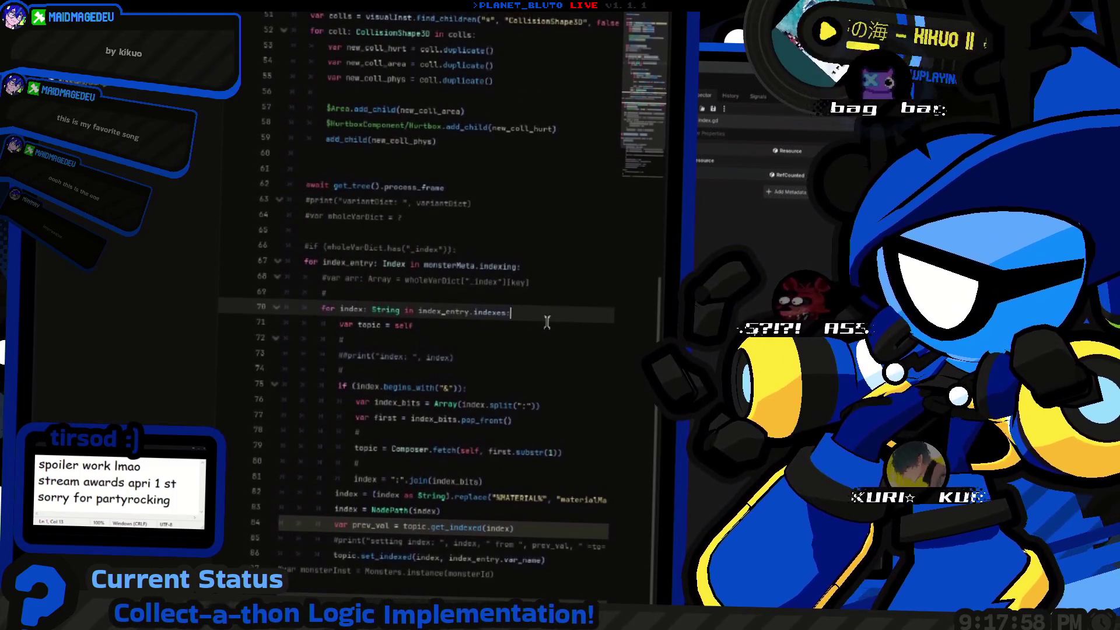
key(ctrl+F2)
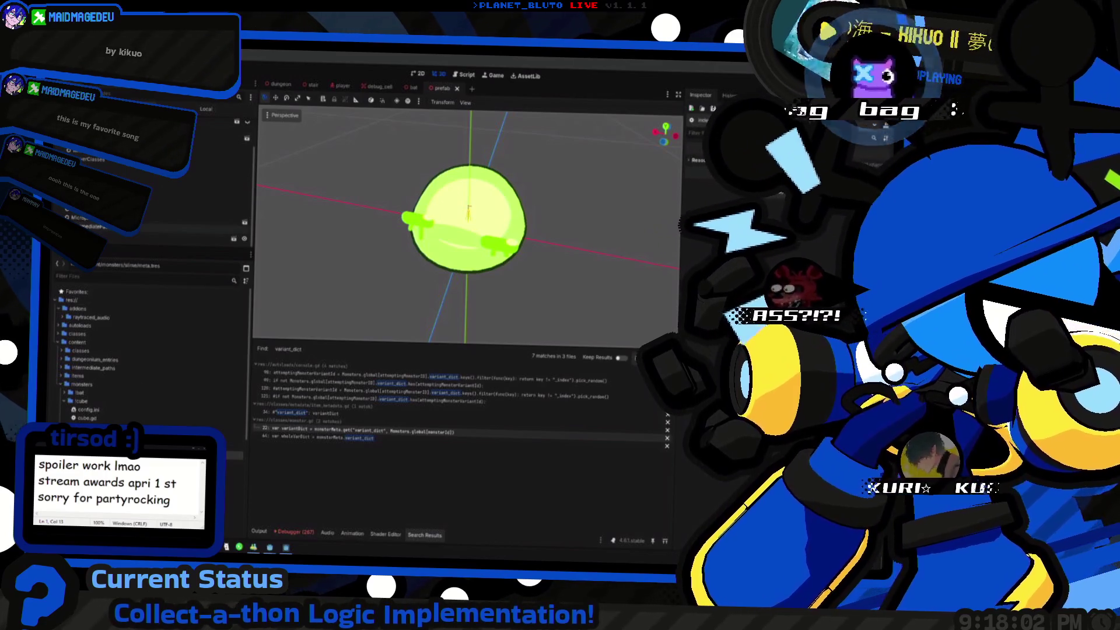
Load meta.tres into the Inspector to show its DEFAULT variant and three Indexing entries.
click(175, 227)
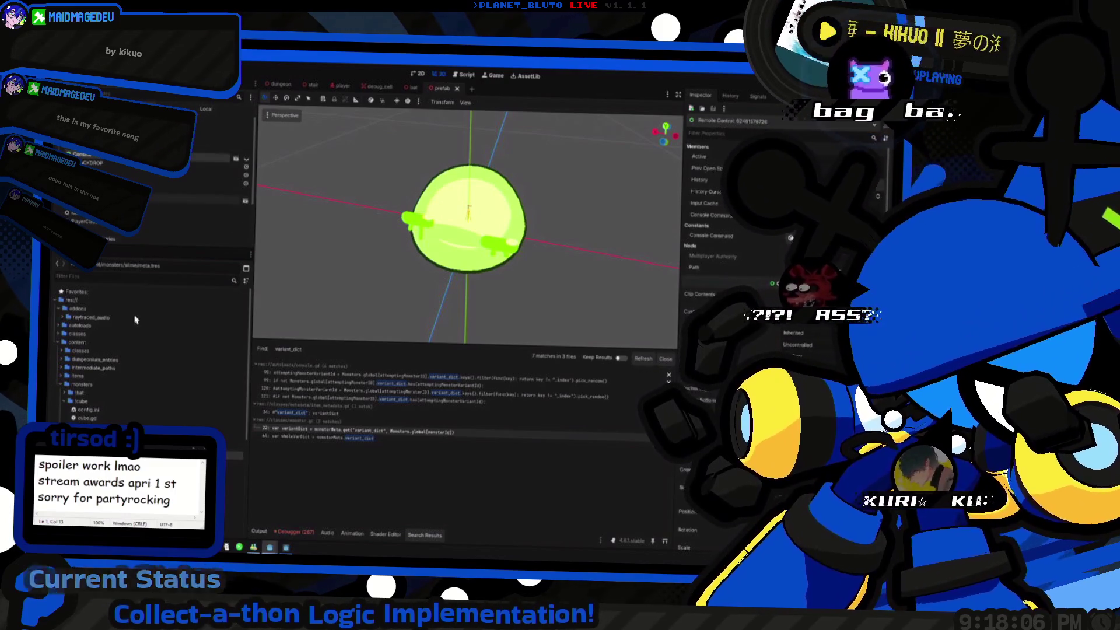
click(255, 410)
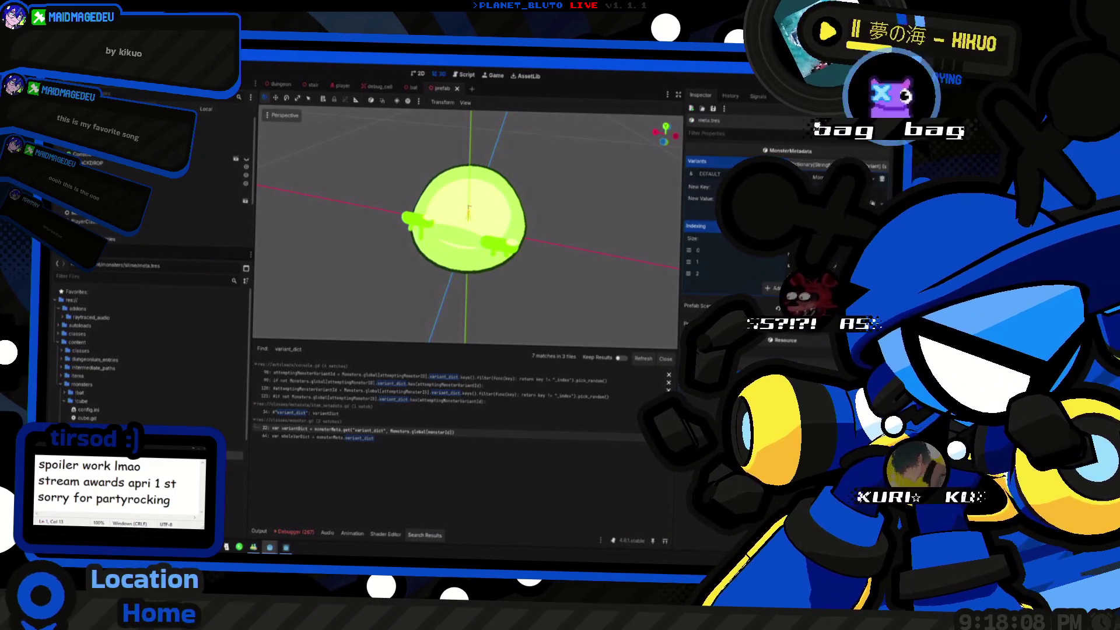
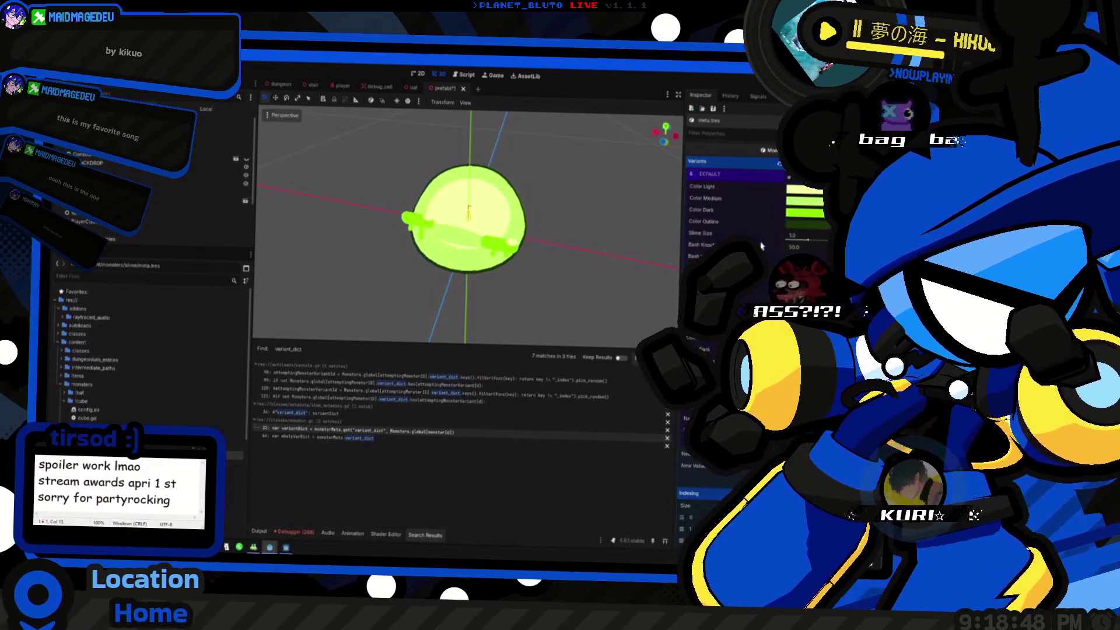
Save the slime scene and run the game, which halts on an error at monster.gd line 22.
key(ctrl+s)
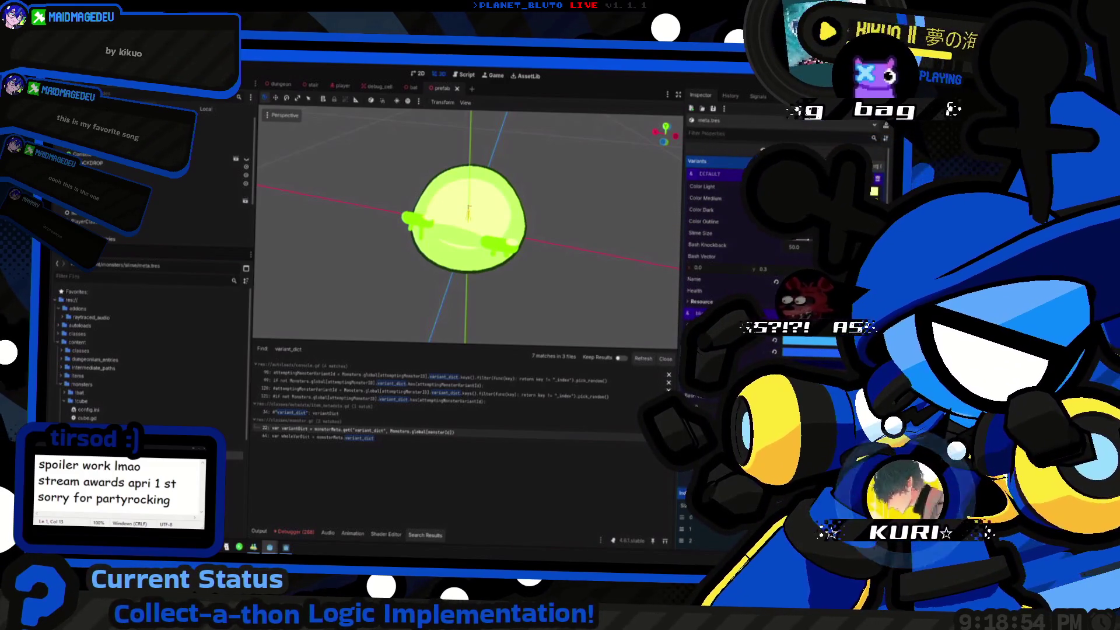
key(F5)
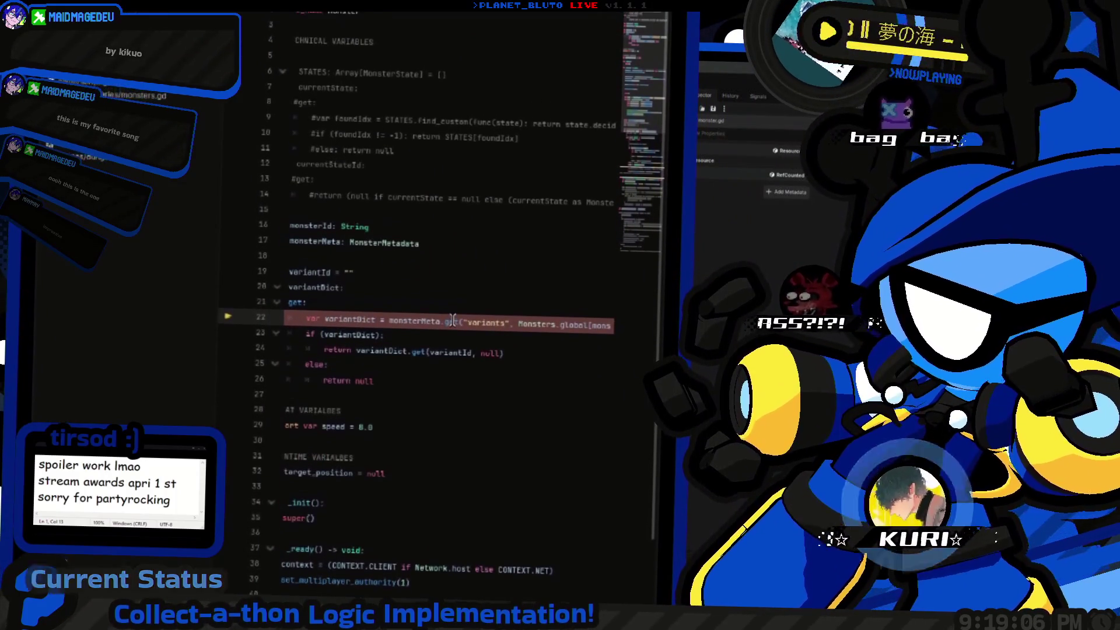
Delete the extra Monsters.global[monsterId] argument from the get() call on line 22.
mouse_move(454, 325)
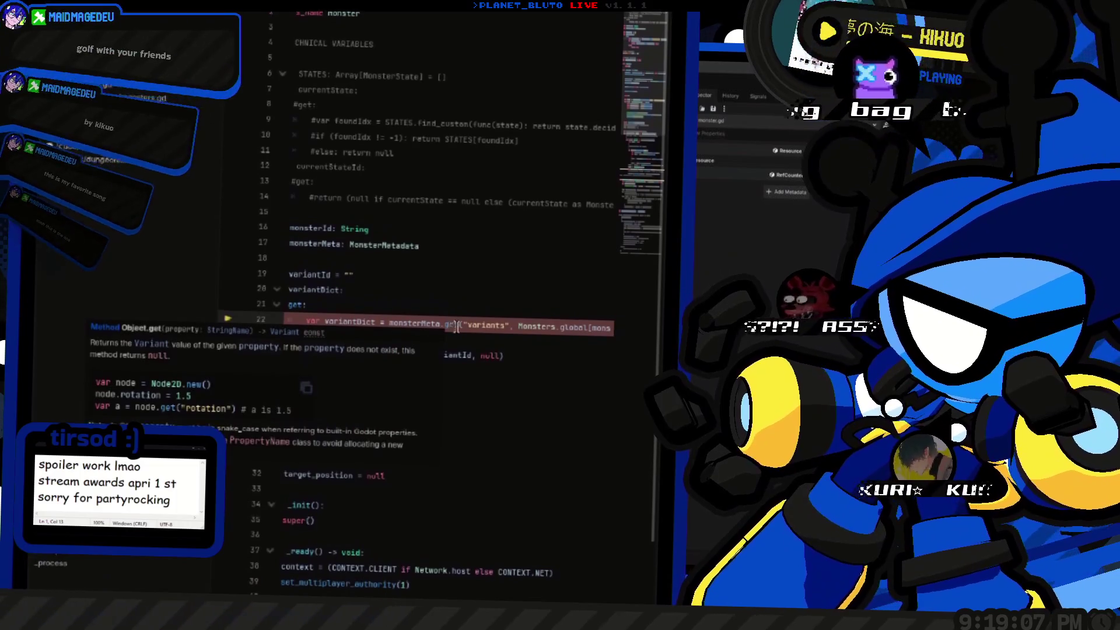
scroll(504, 325, down, 2)
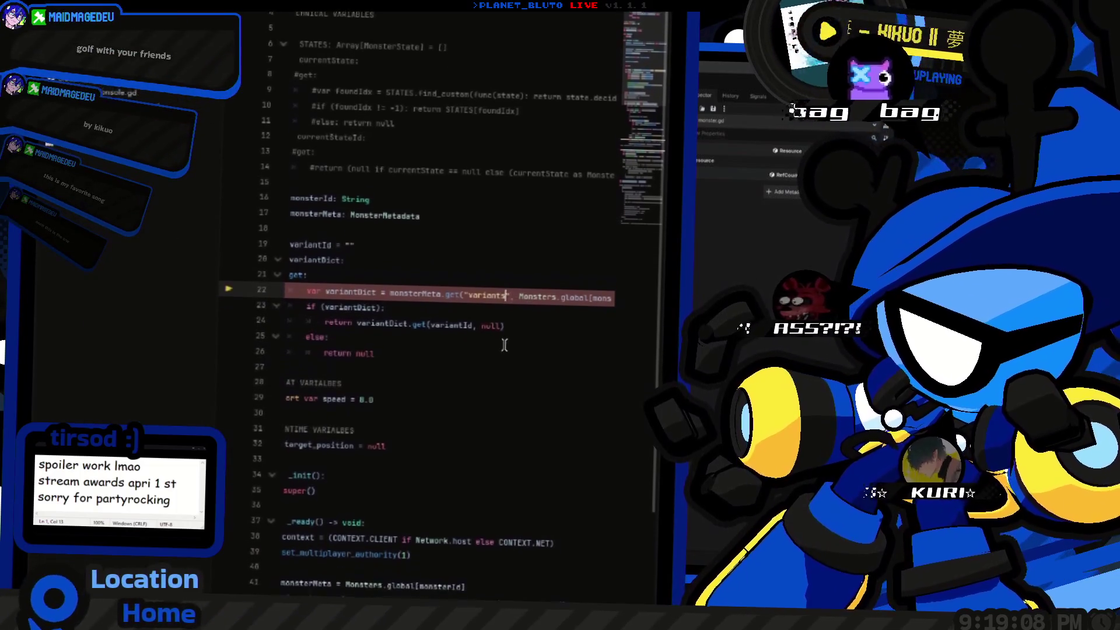
key(ctrl+shift+Left)
key(ctrl+shift+Left)
key(ctrl+shift+Left)
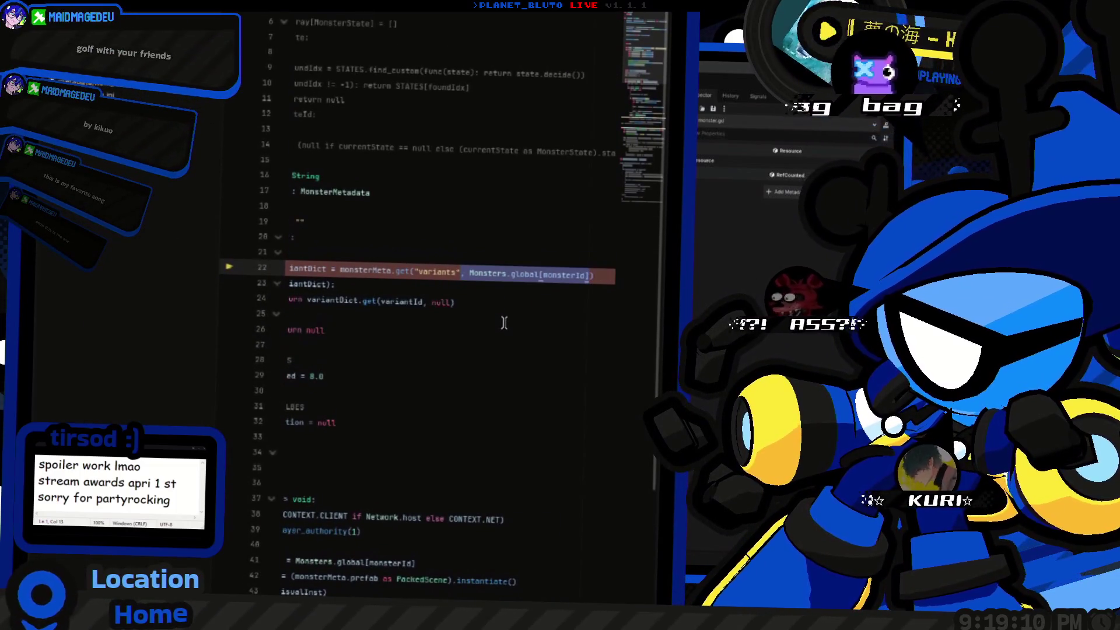
key(Right)
key(ctrl+shift+Left)
key(ctrl+shift+Left)
key(ctrl+shift+Left)
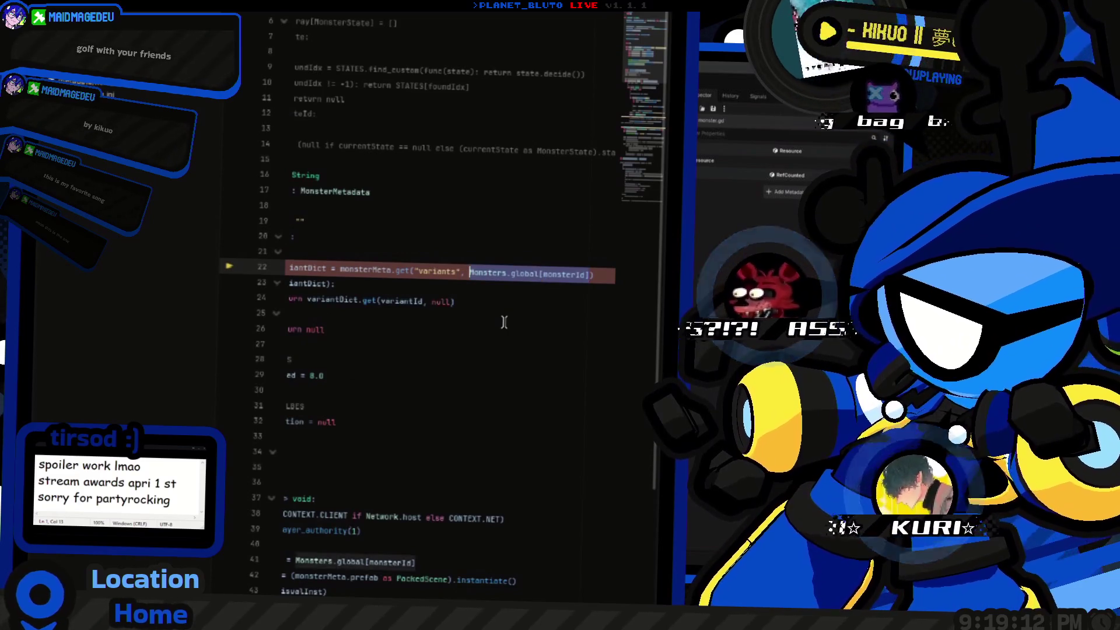
key(BackSpace)
Try wrapping the variants lookup and deleting variantDict on line 22, then undo those trial edits.
key(ctrl+shift+Left)
key(ctrl+shift+Left)
key(ctrl+shift+Left)
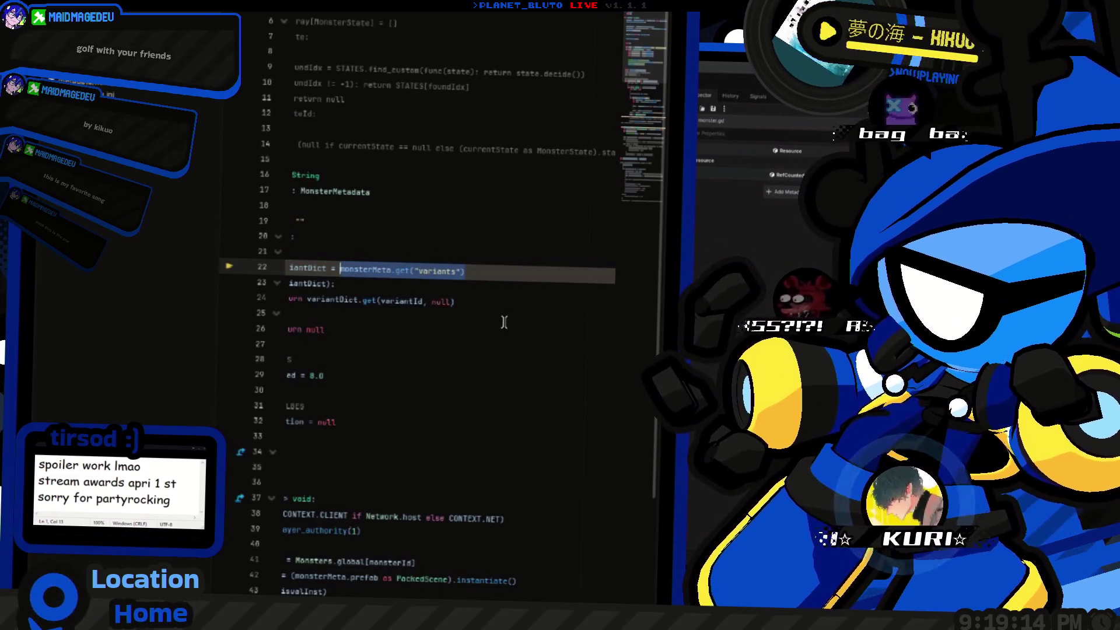
text(()
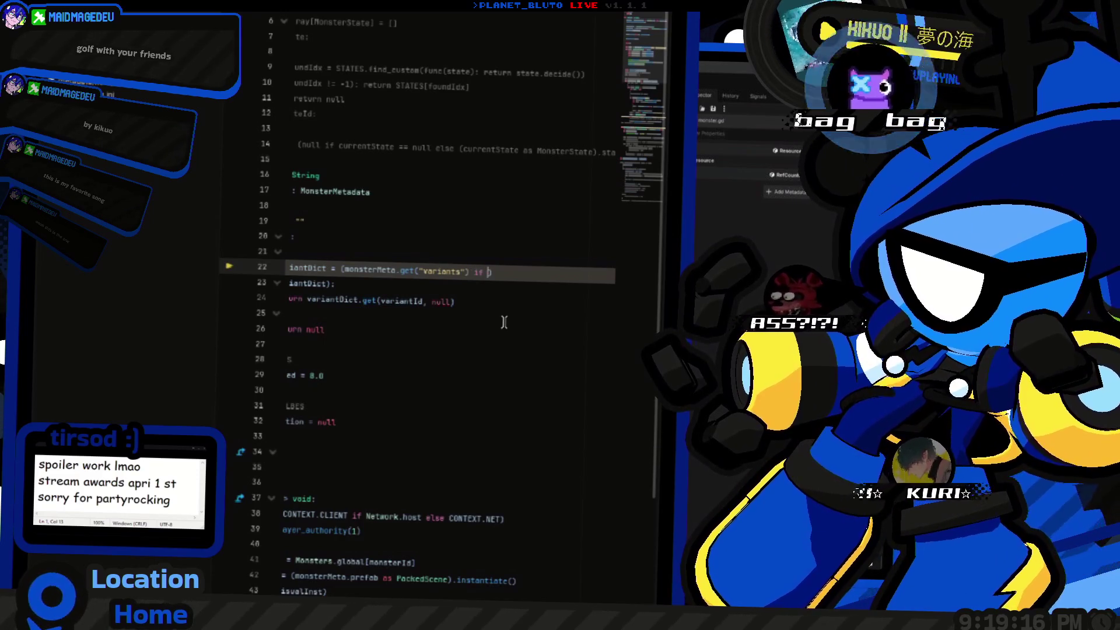
key(ctrl+shift+Left)
key(ctrl+shift+Left)
key(ctrl+shift+Left)
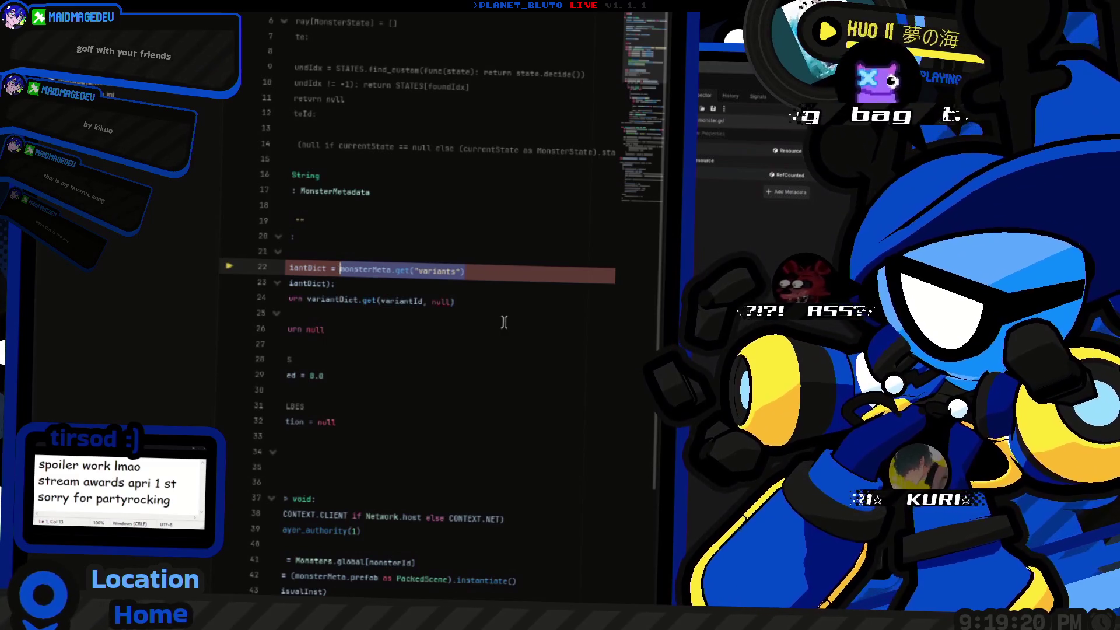
key(ctrl+z)
key(ctrl+z)
key(ctrl+y)
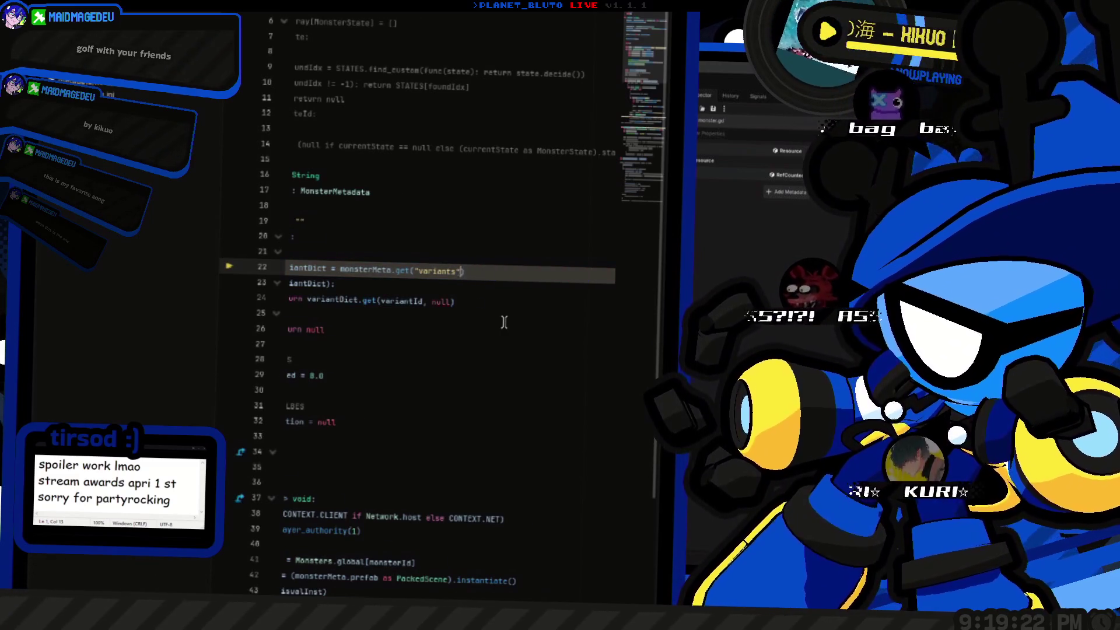
key(ctrl+z)
key(ctrl+z)
key(ctrl+z)
key(BackSpace)
key(ctrl+z)
key(End)
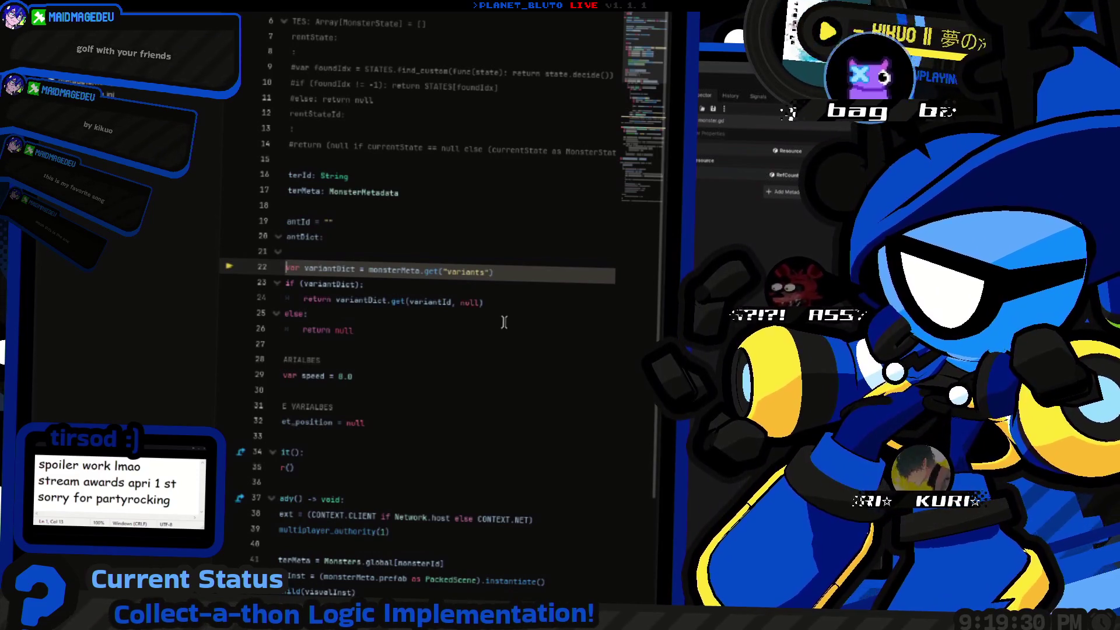
key(Home)
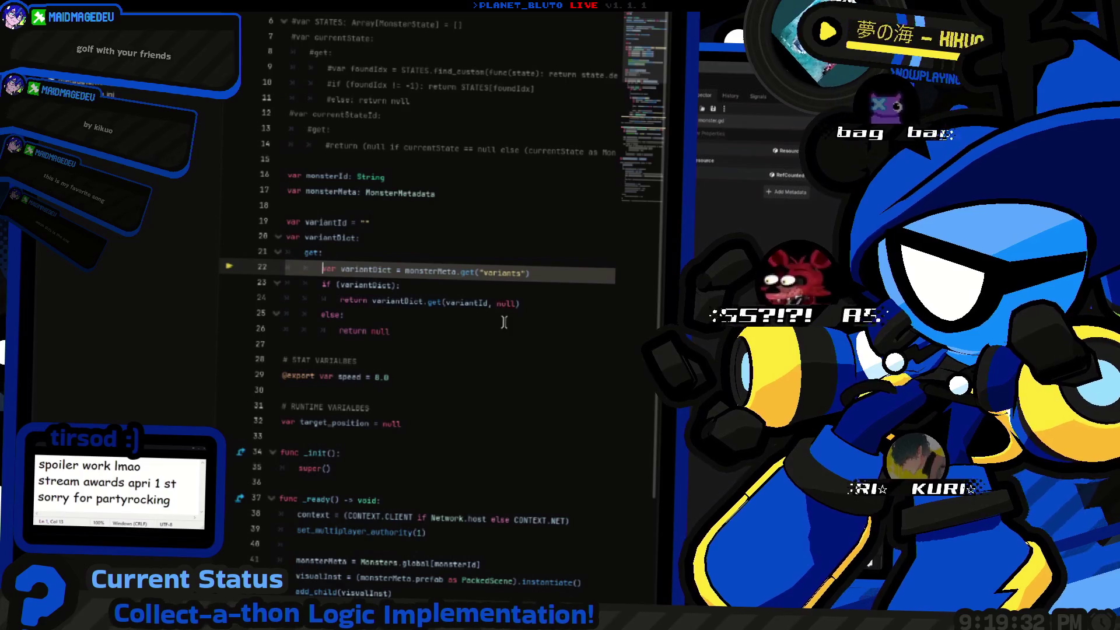
scroll(491, 303, up, 1)
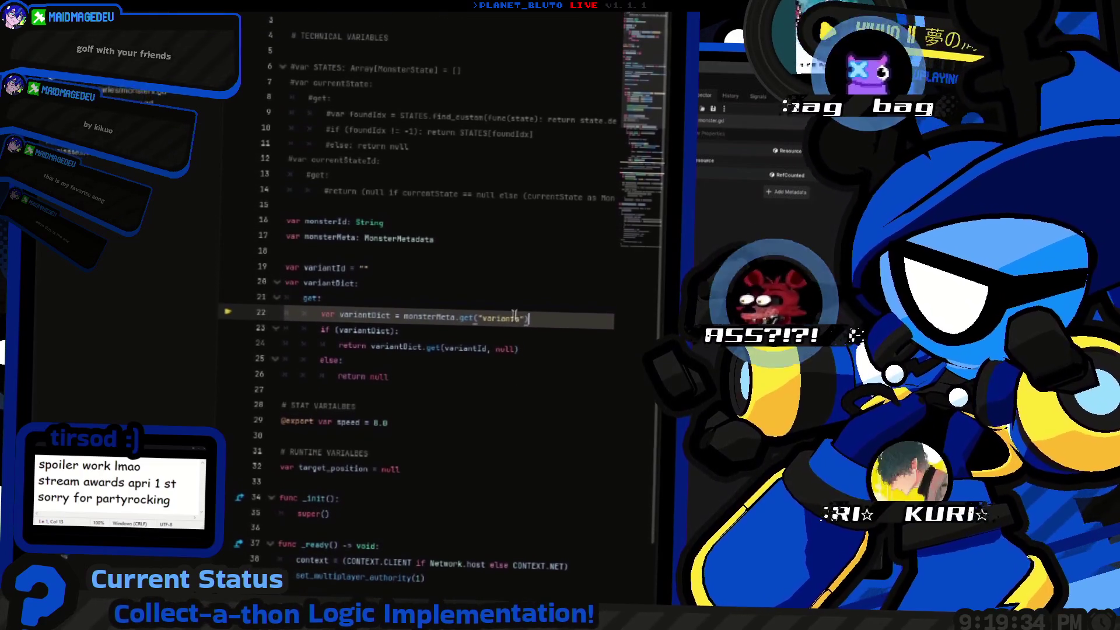
key(End)
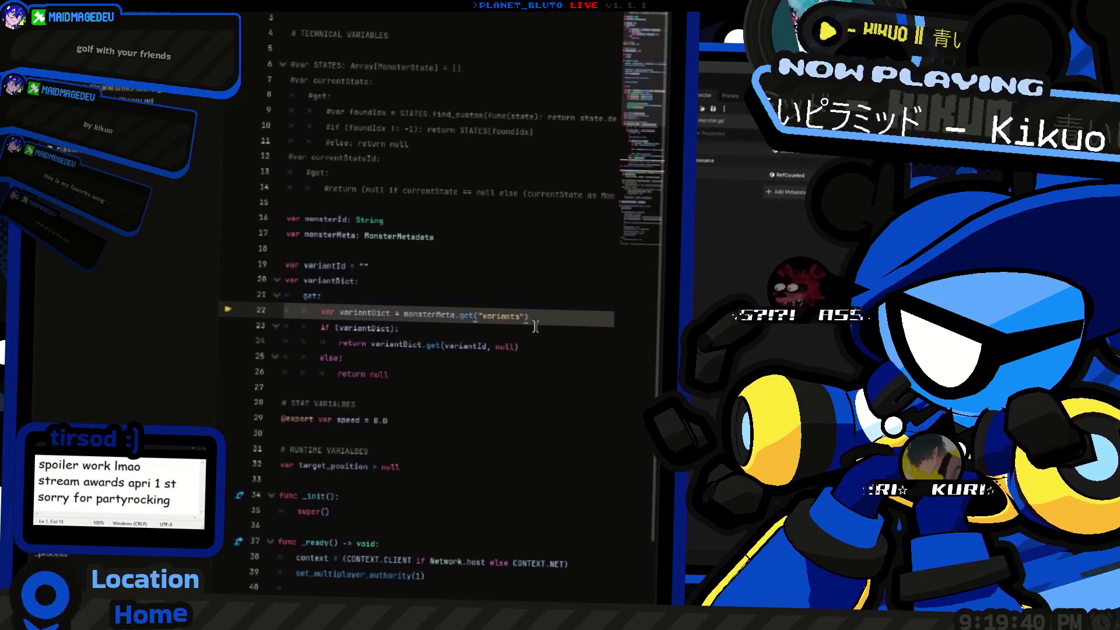
key(ctrl+F2)
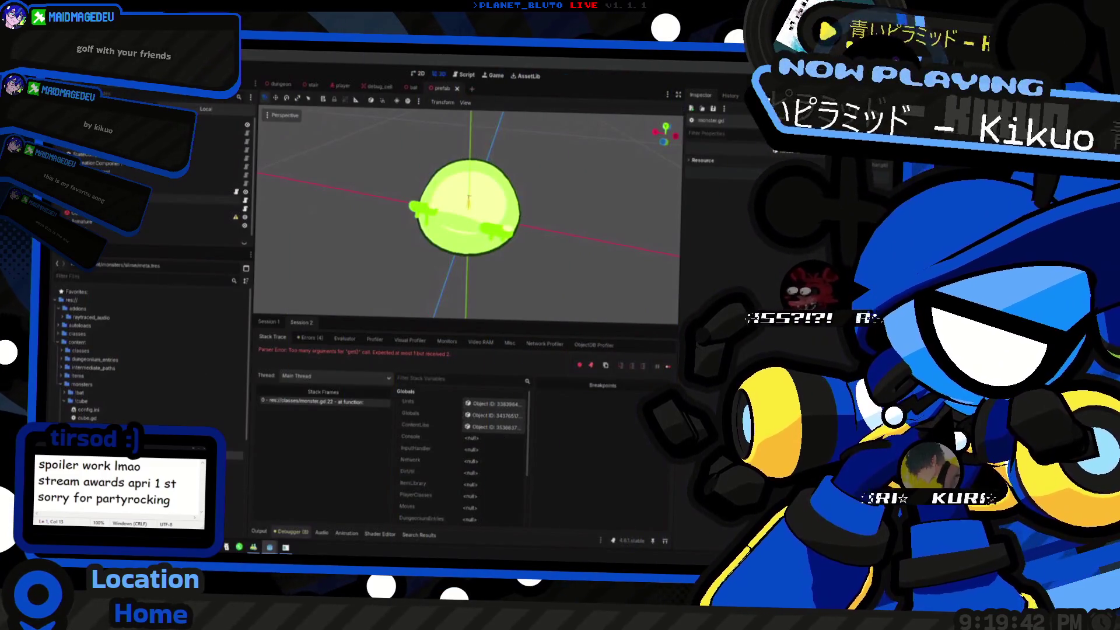
Rename the local variantDict to variants on lines 22, 23 and 24 of the getter.
key(ctrl+F3)
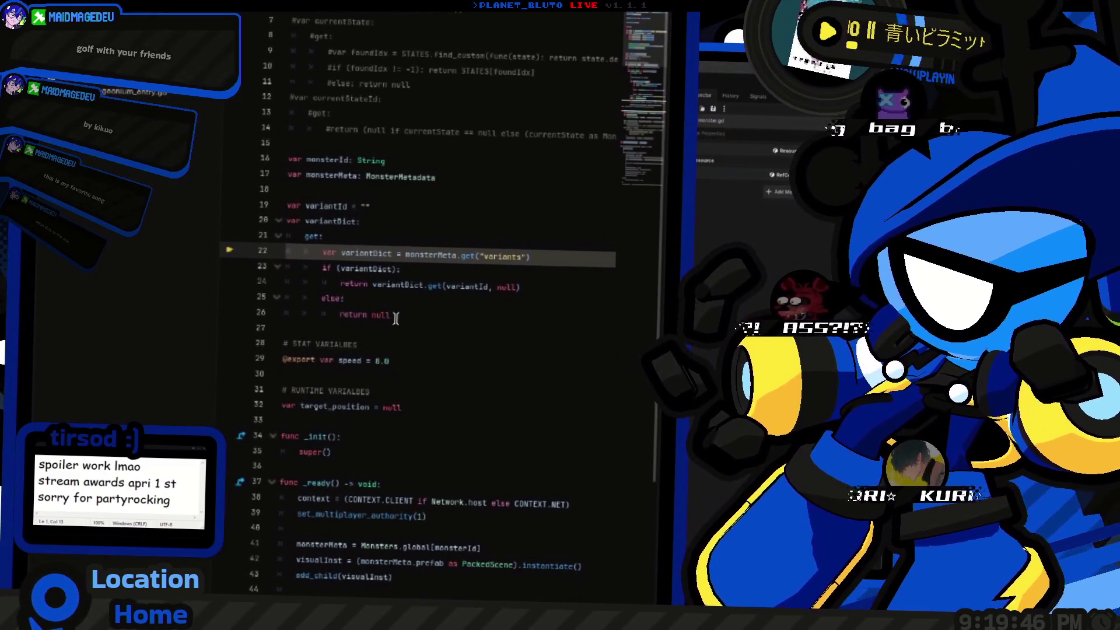
key(ctrl+Left)
key(ctrl+Left)
key(ctrl+Left)
key(ctrl+shift+Right)
text(variants)
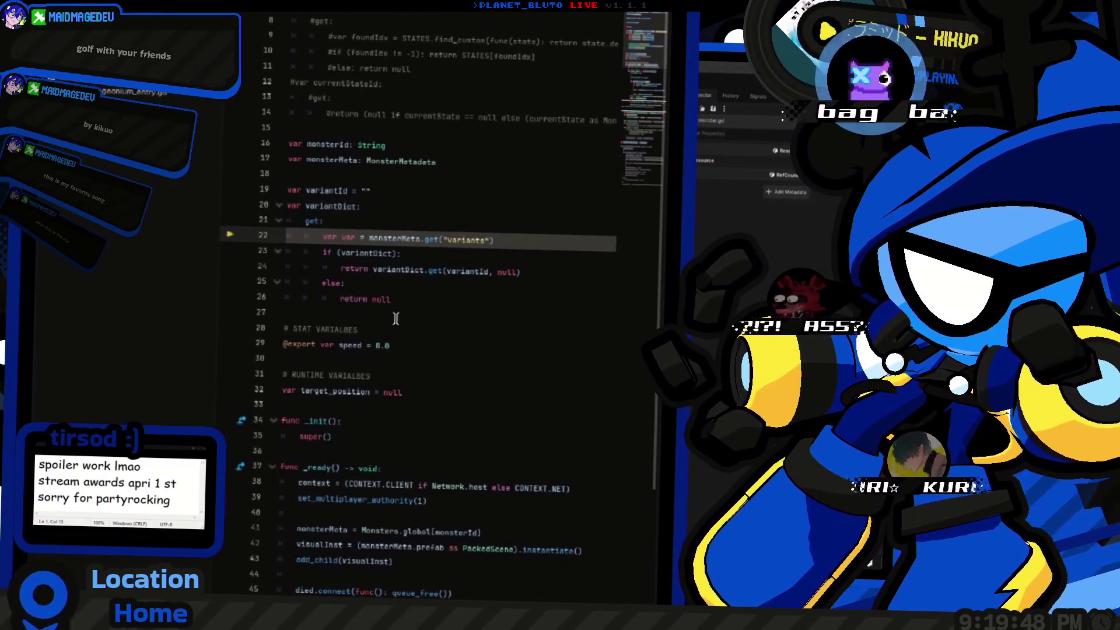
key(Down)
key(ctrl+d)
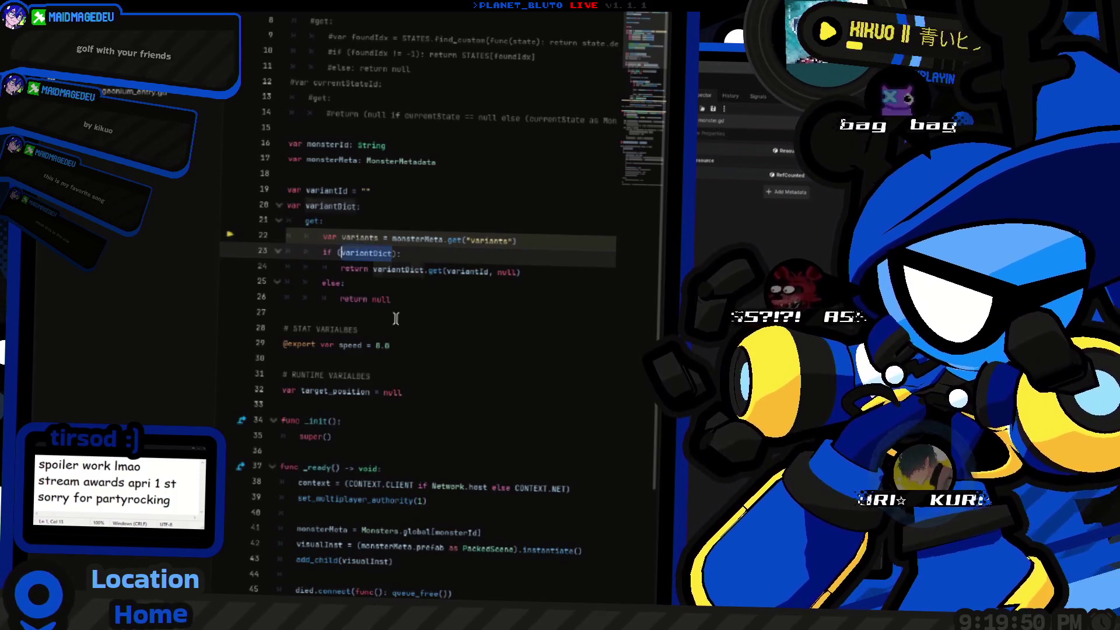
text(variants)
key(Down)
key(ctrl+d)
text(variants)
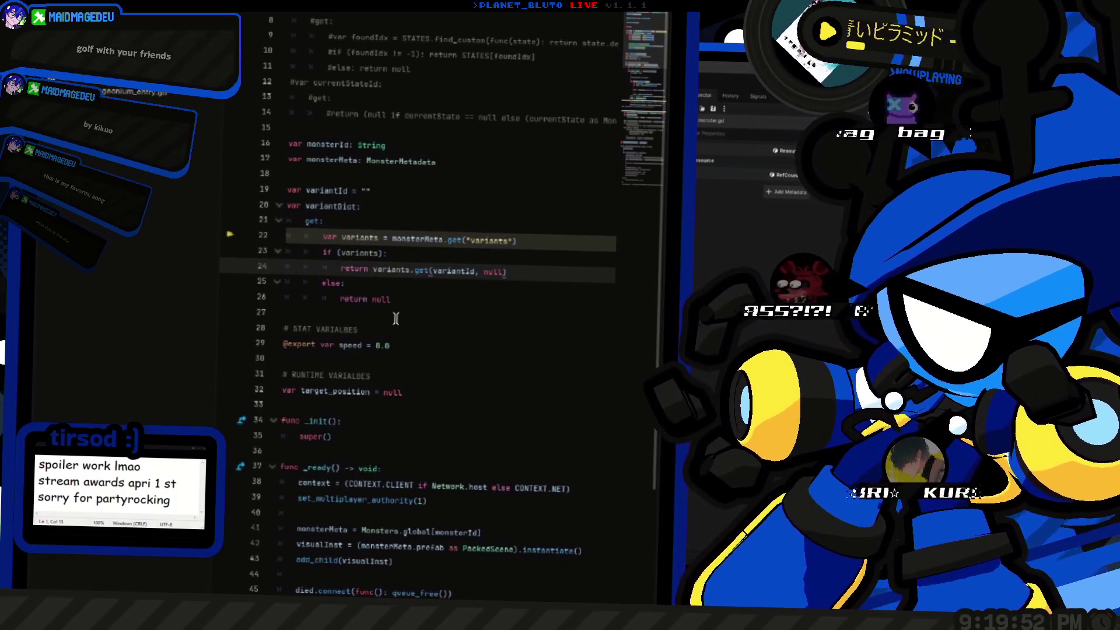
Relaunch the game with the fix so it reaches the lobby screen.
key(End)
key(alt+Tab)
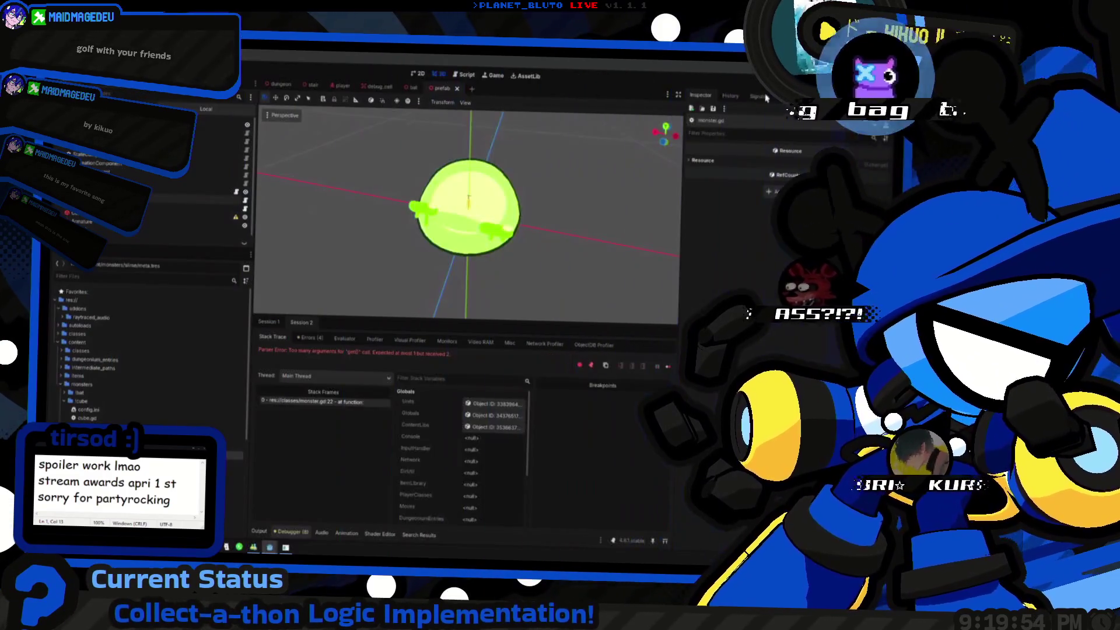
key(F5)
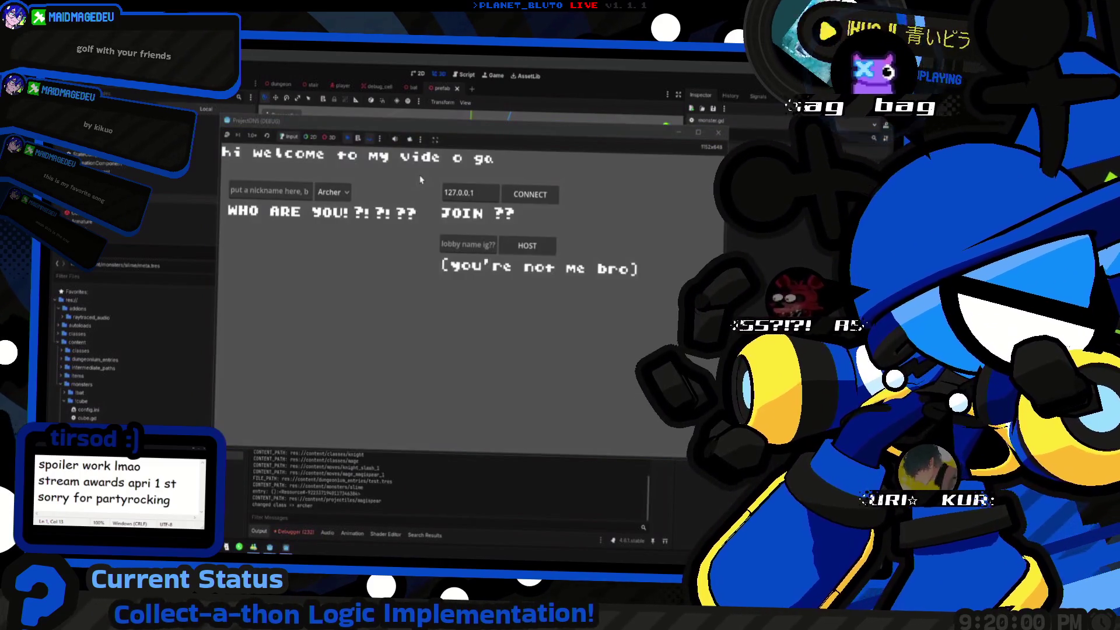
Choose the Knight class and host a new game.
click(333, 192)
click(334, 229)
click(532, 246)
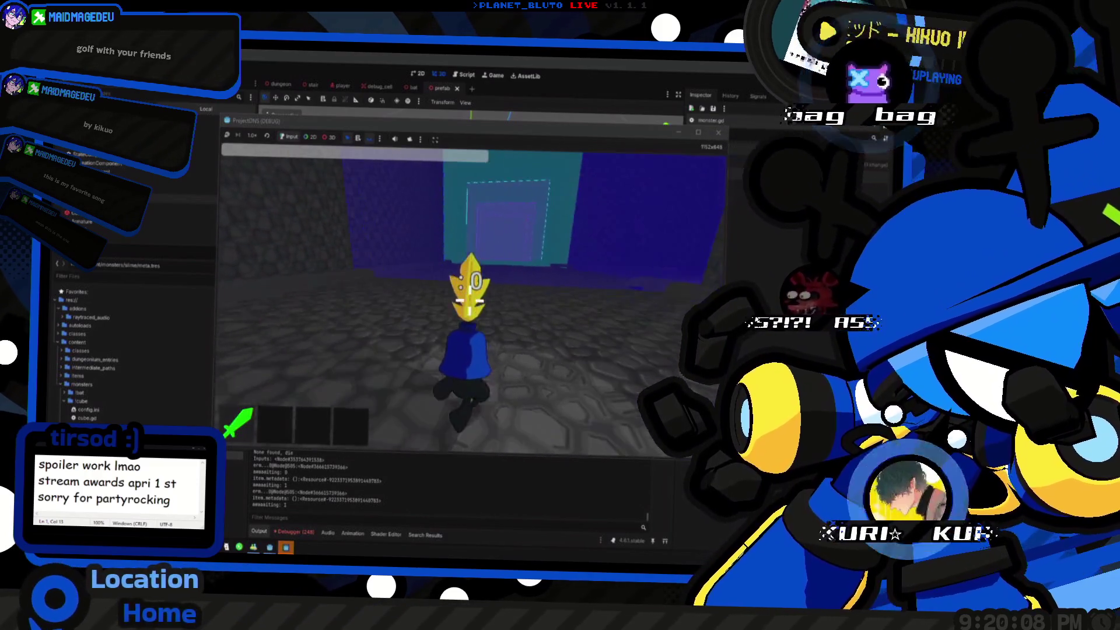
Walk the Knight around the dungeon with A and W, then stop the game.
click(492, 317)
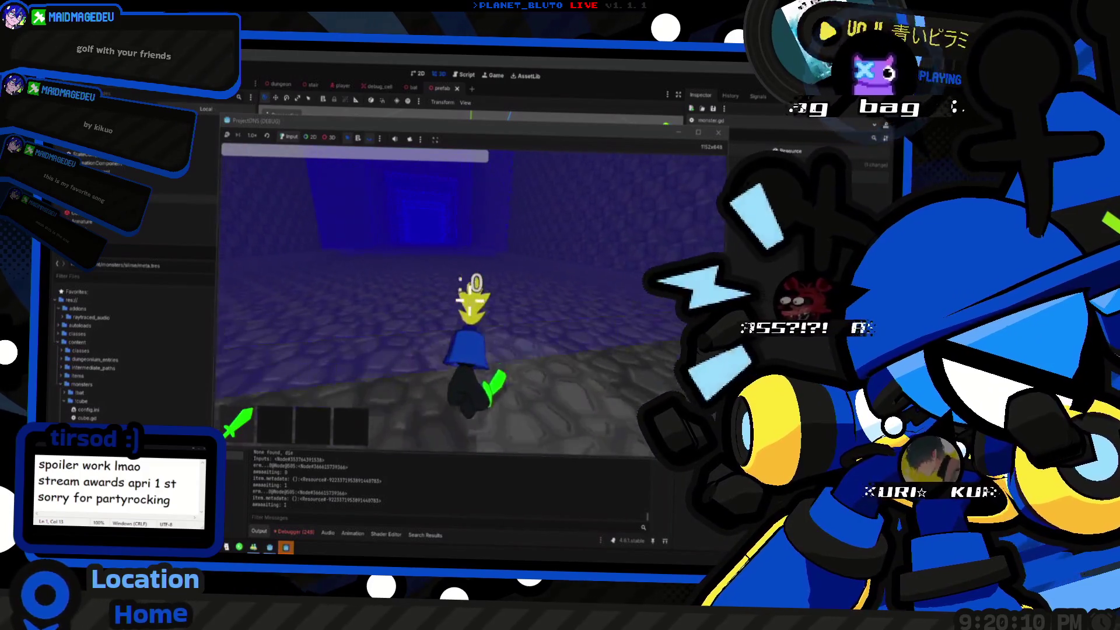
key(a)
key(w)
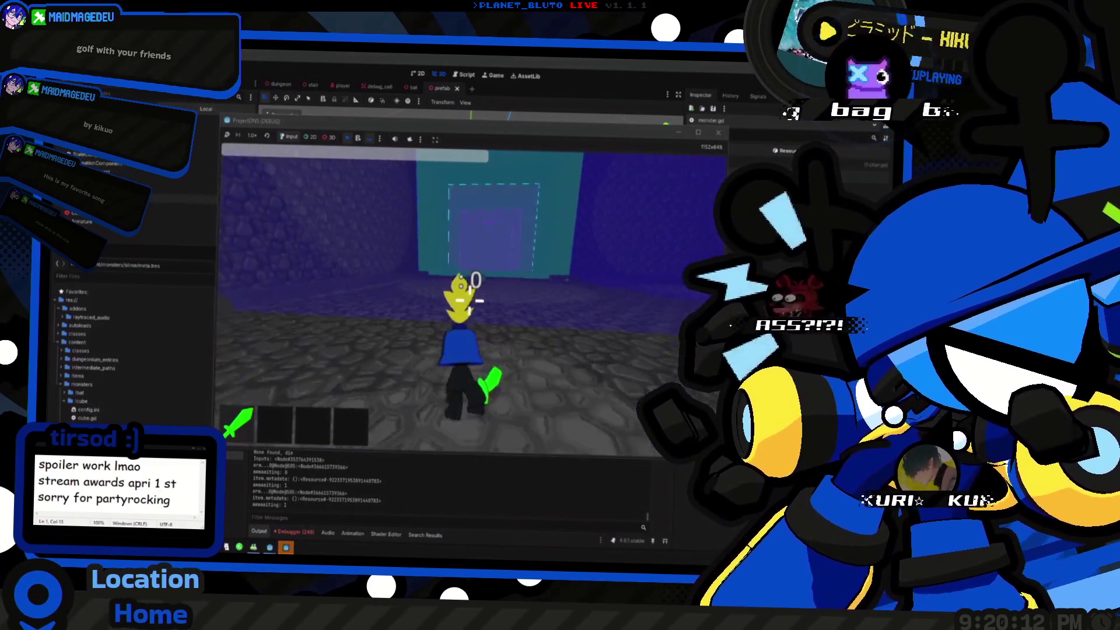
key(w)
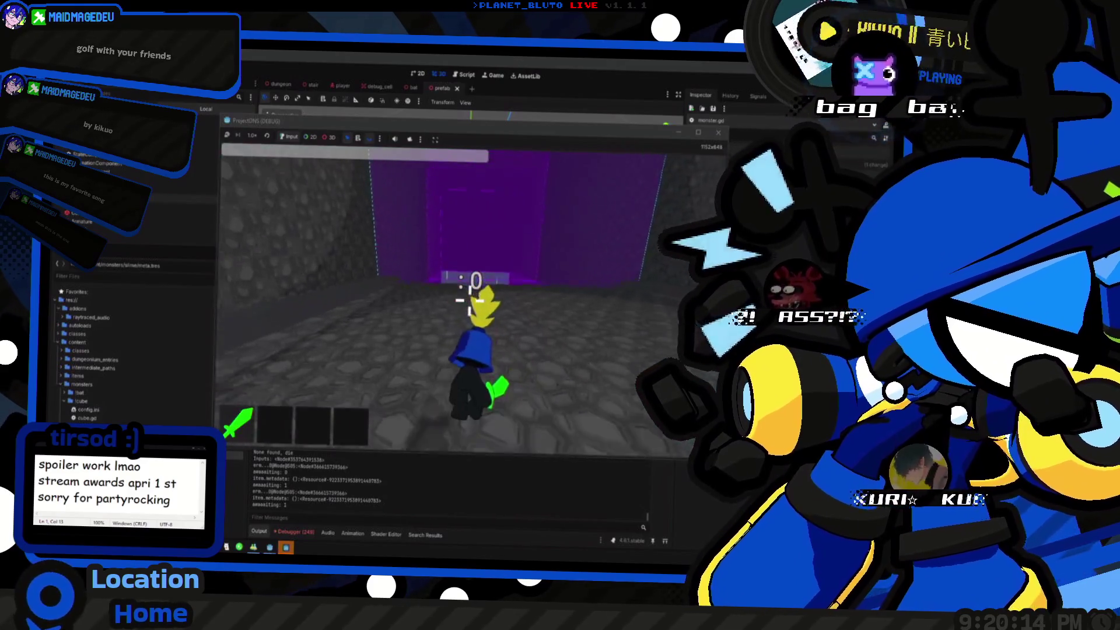
key(w)
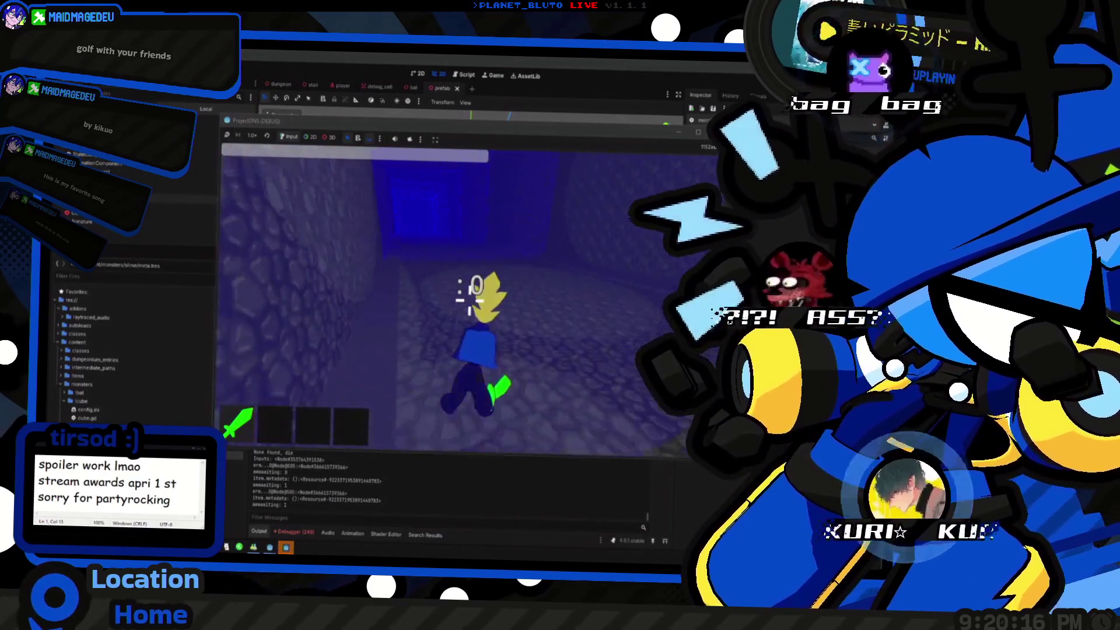
key(w)
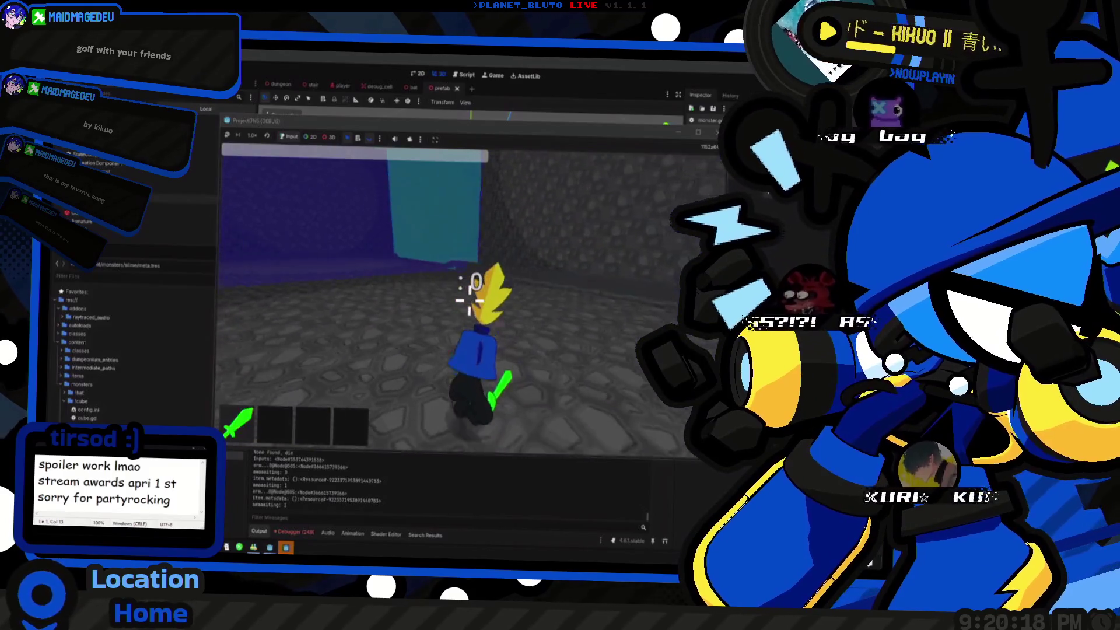
key(F8)
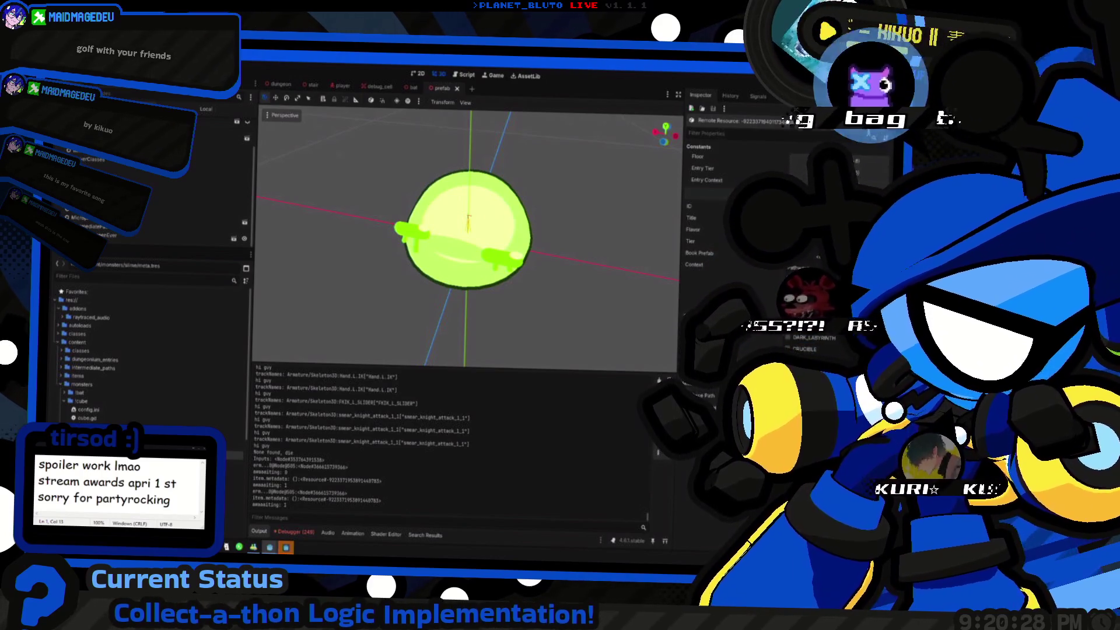
Inspect the remote monster's metadata resource and its DEFAULT Variants entry, then return to the running game.
click(175, 178)
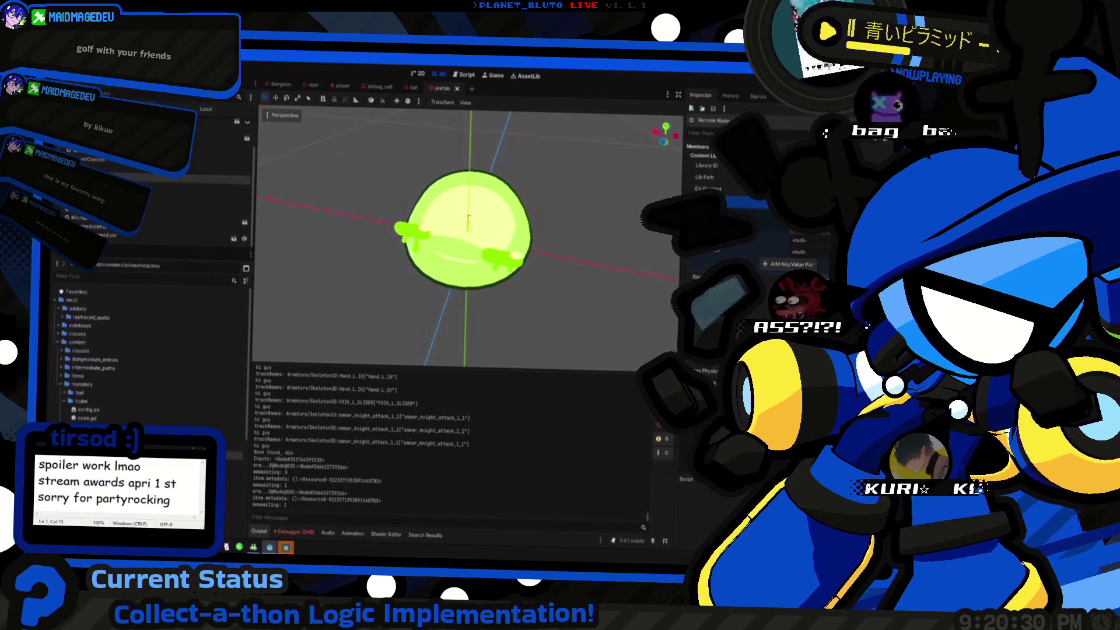
click(817, 224)
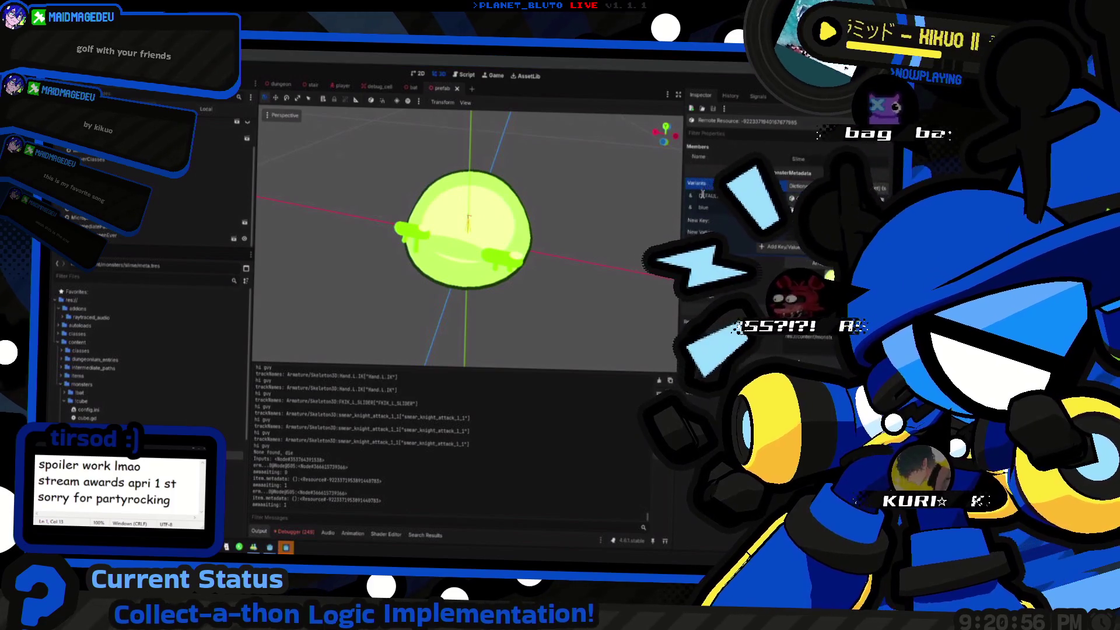
key(alt+Tab)
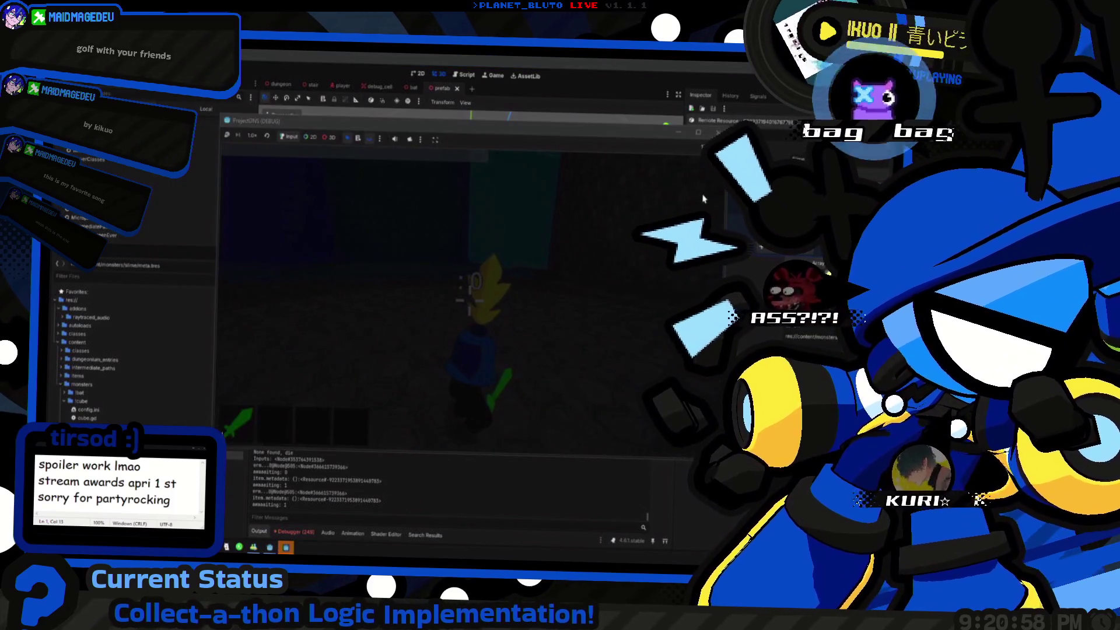
Try the slime spawn command, then change variant_dict to variants on console.gd line 99.
text(slime)
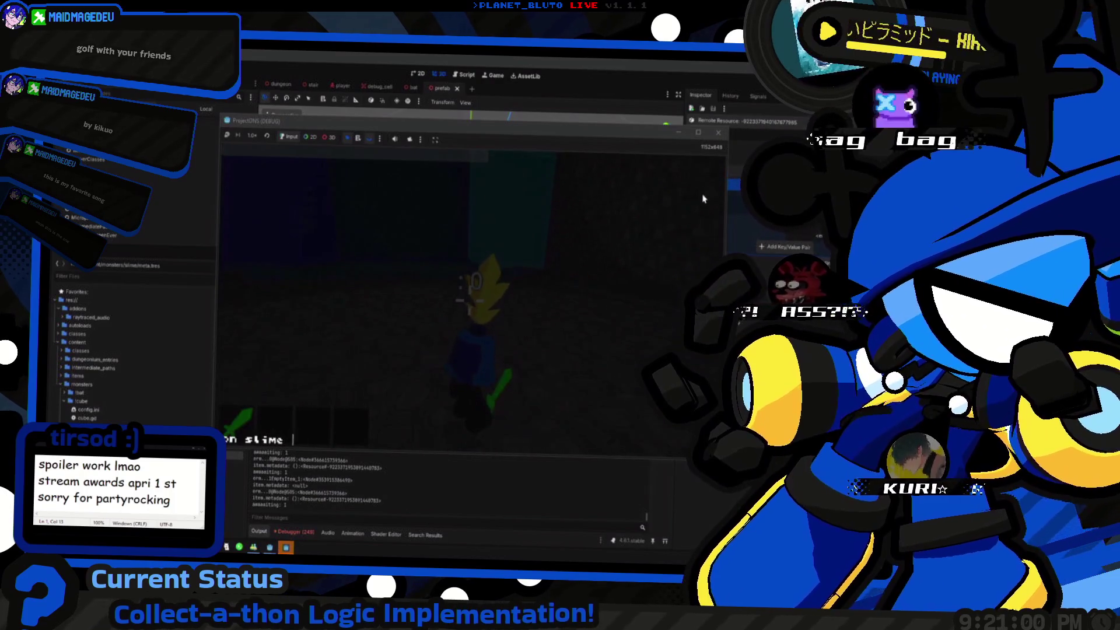
key(Return)
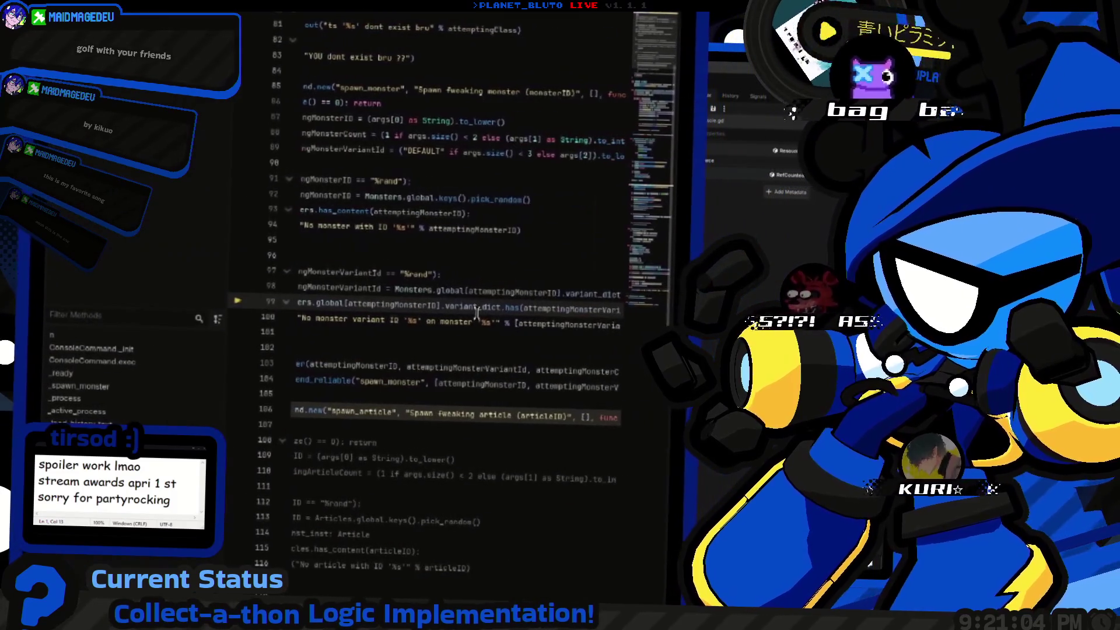
text(variants)
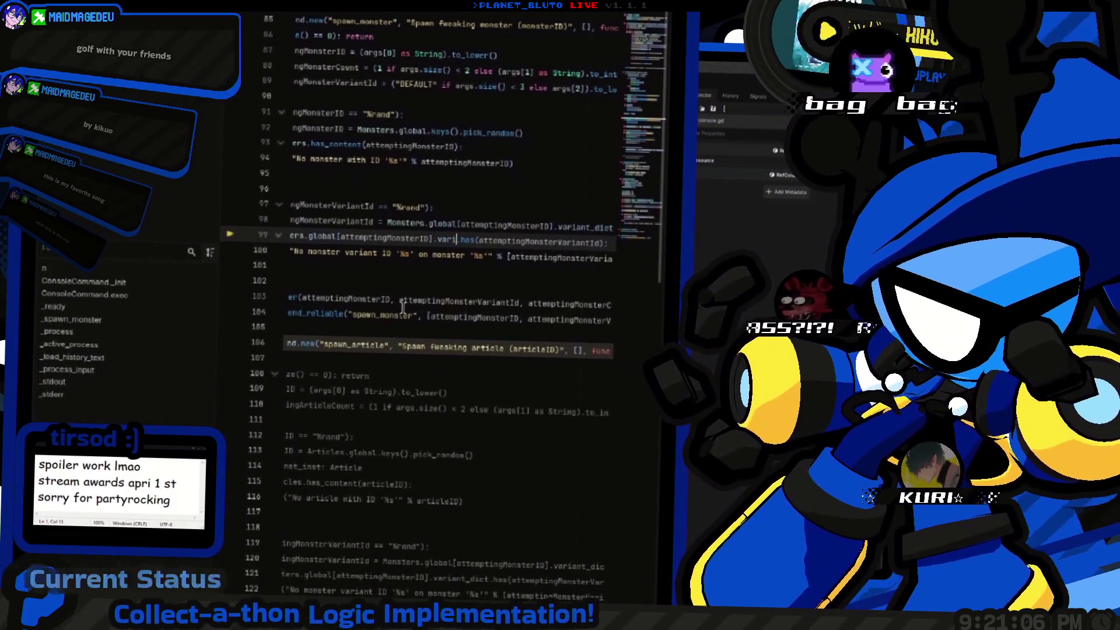
Paste variants.keys().filter(...).pick_random() on line 98 to pick a non-_index variant, then rerun.
key(Up)
key(End)
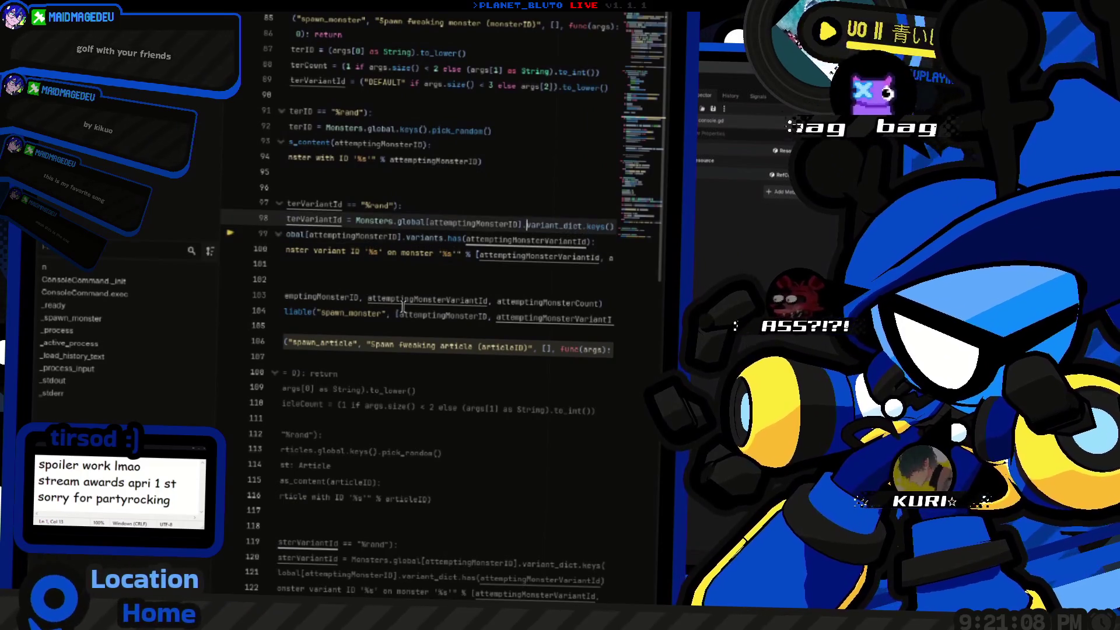
key(shift+End)
key(ctrl+v)
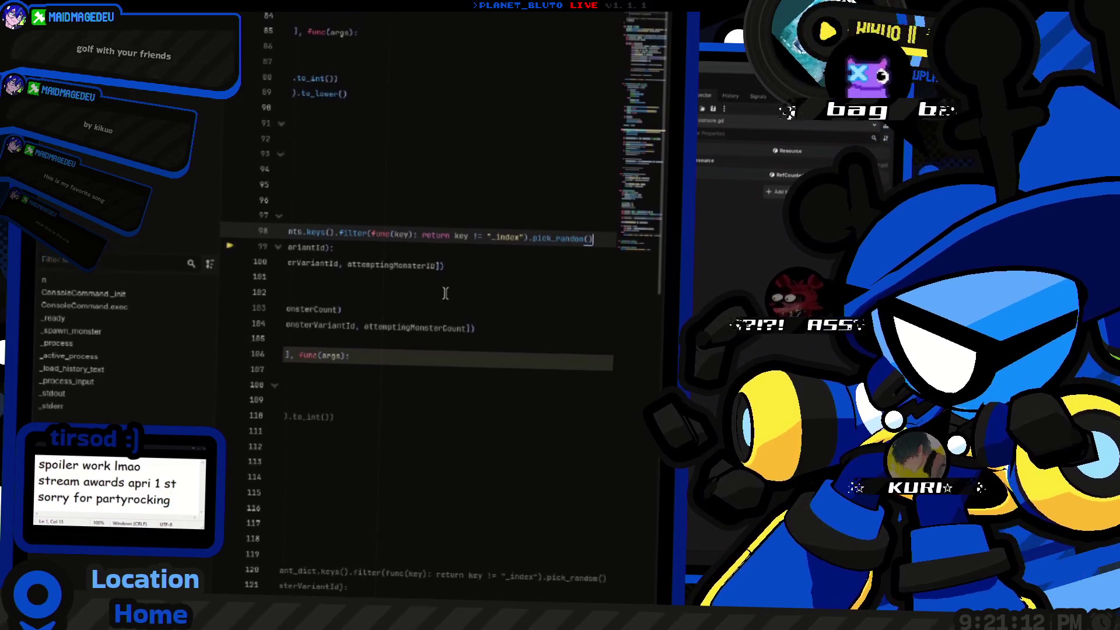
key(Home)
key(End)
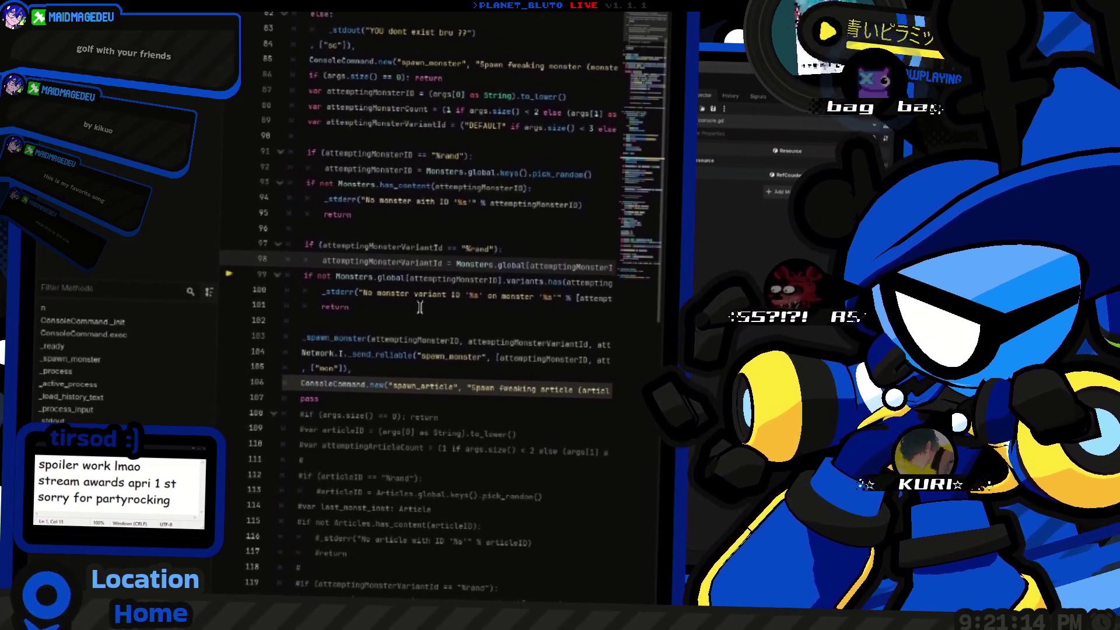
key(Home)
click(418, 309)
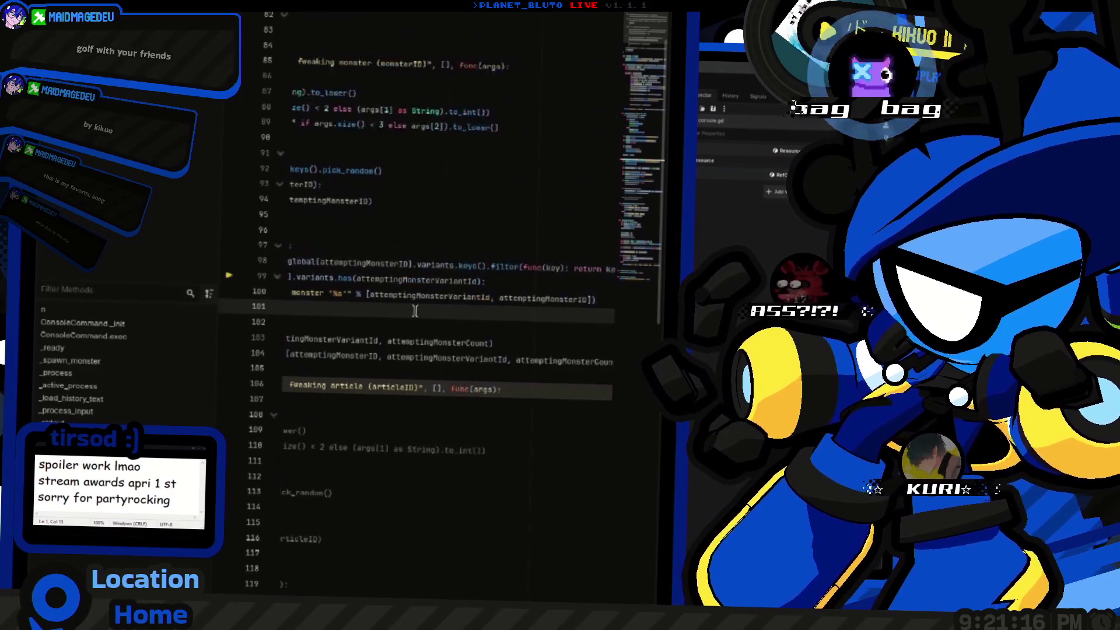
key(ctrl+F2)
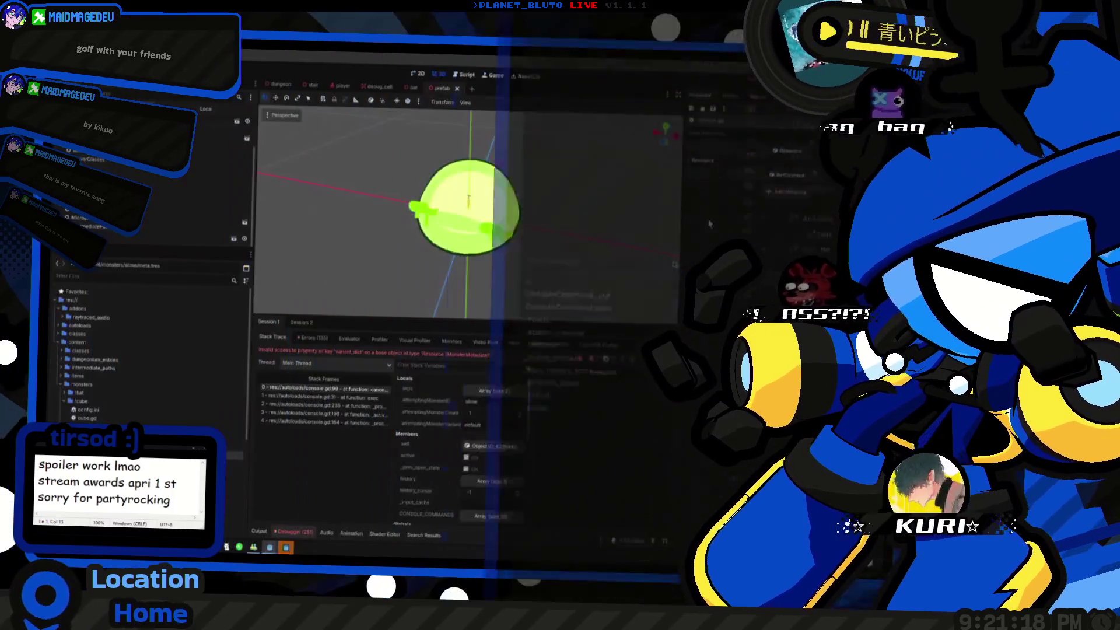
key(F5)
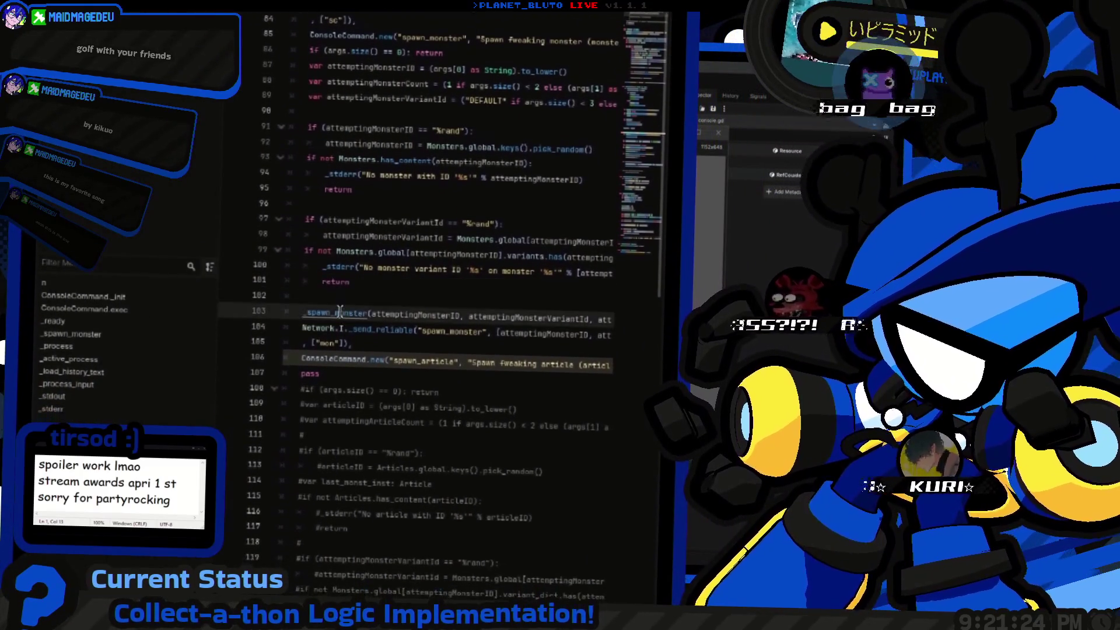
Change the monster content script's instance() to set its script from prefab_script.
ctrl+click(340, 313)
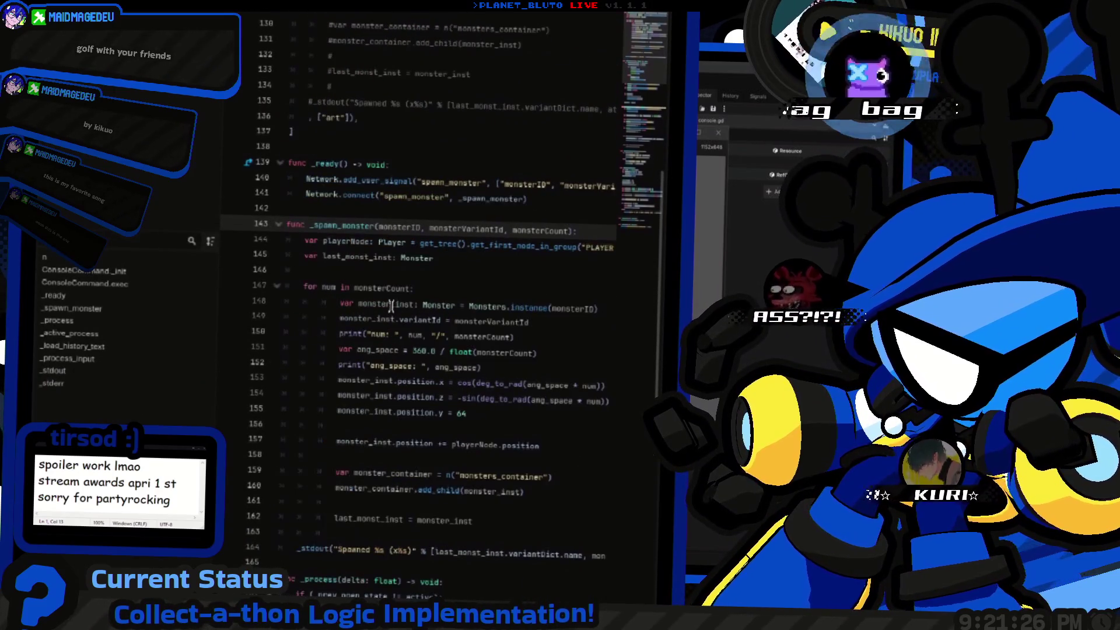
ctrl+click(529, 309)
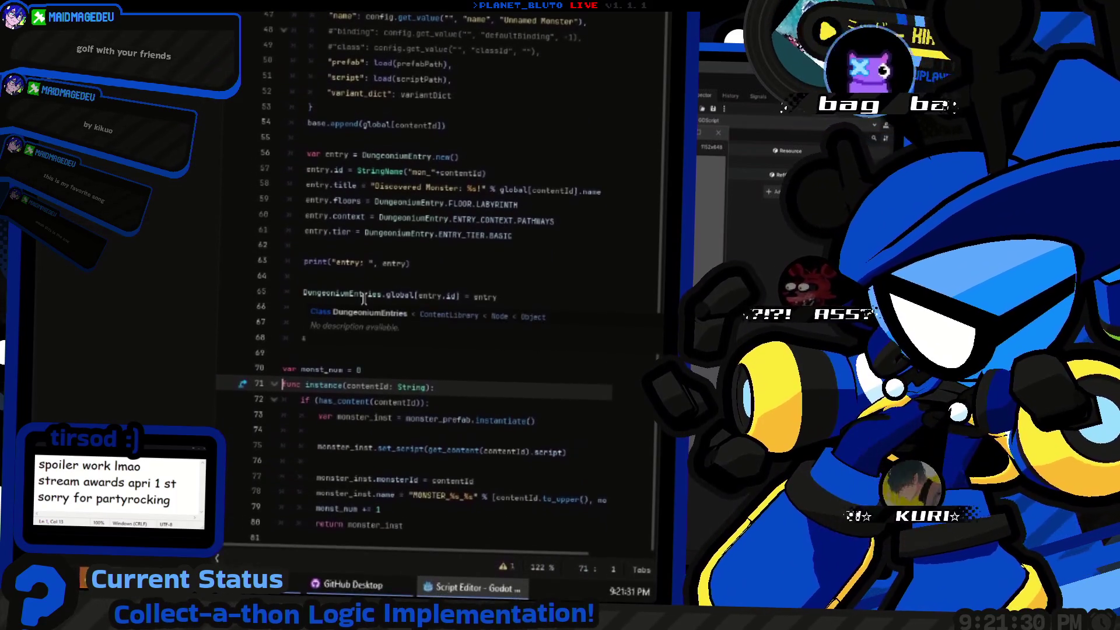
double_click(550, 441)
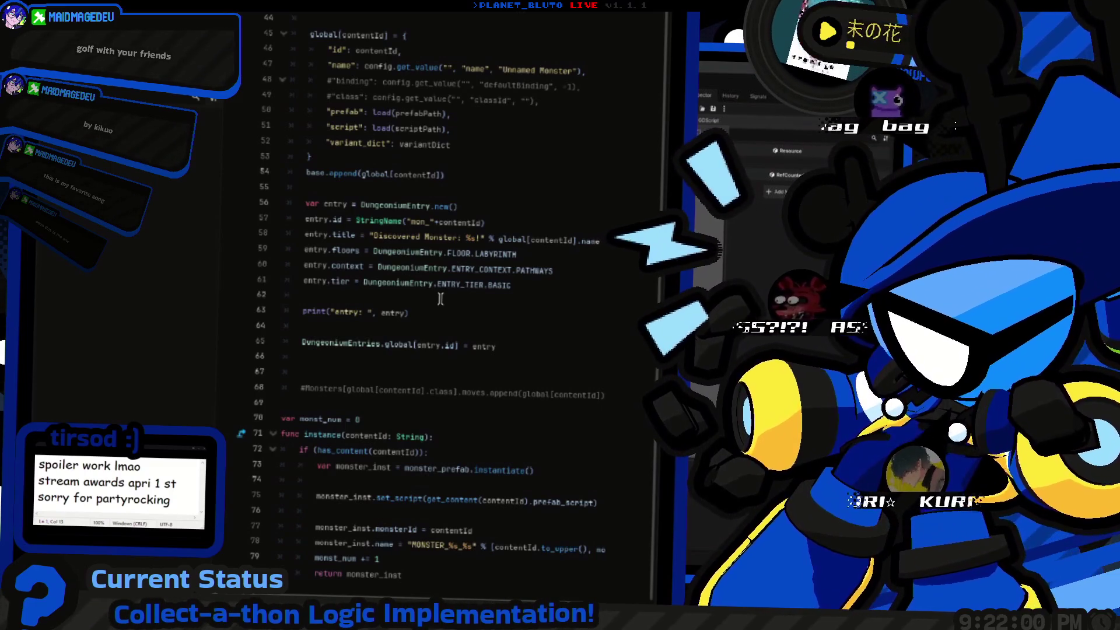
double_click(439, 405)
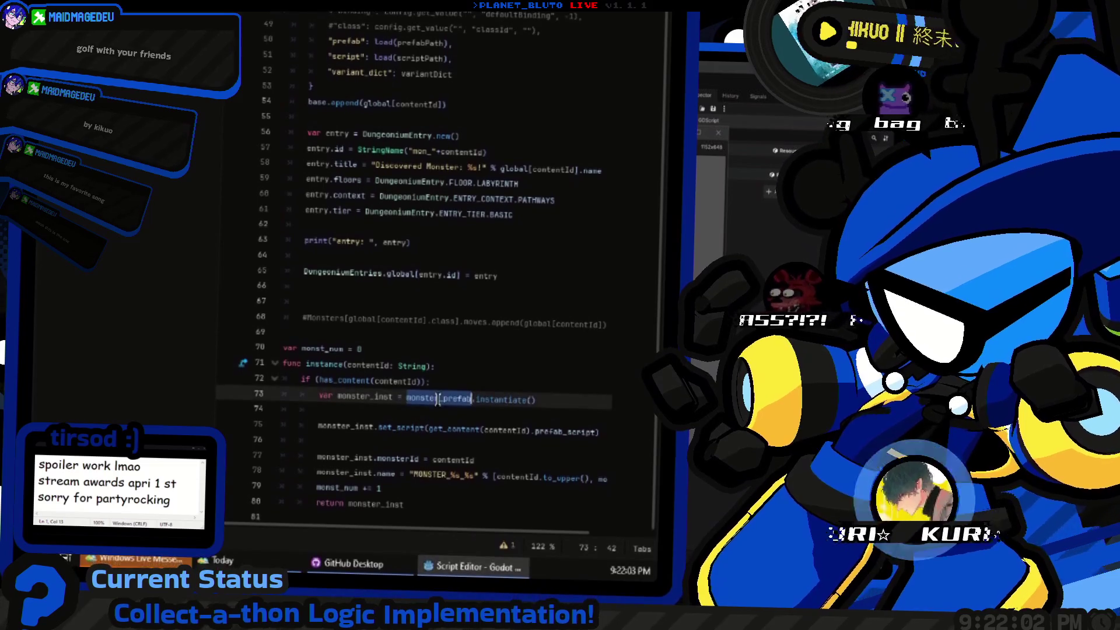
mouse_move(425, 425)
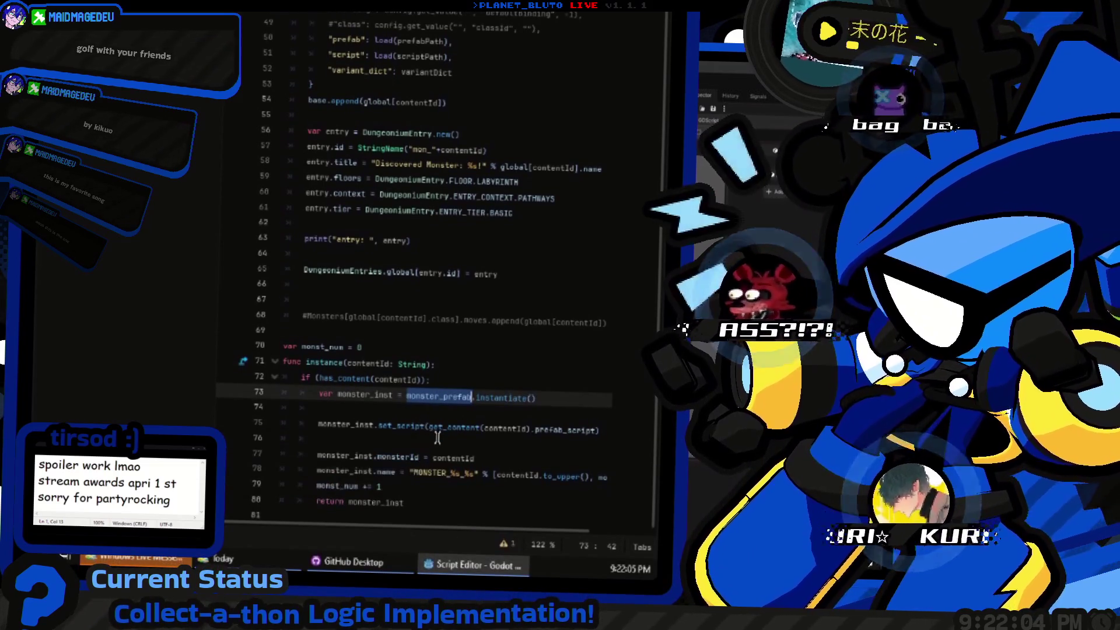
scroll(443, 446, right, 2)
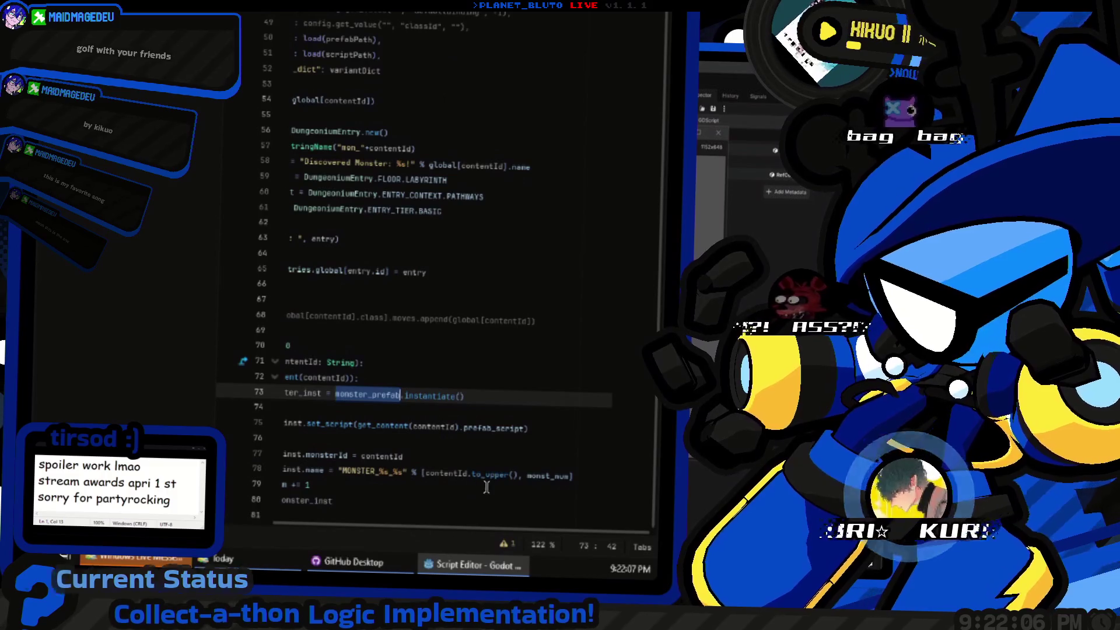
click(523, 471)
key(Home)
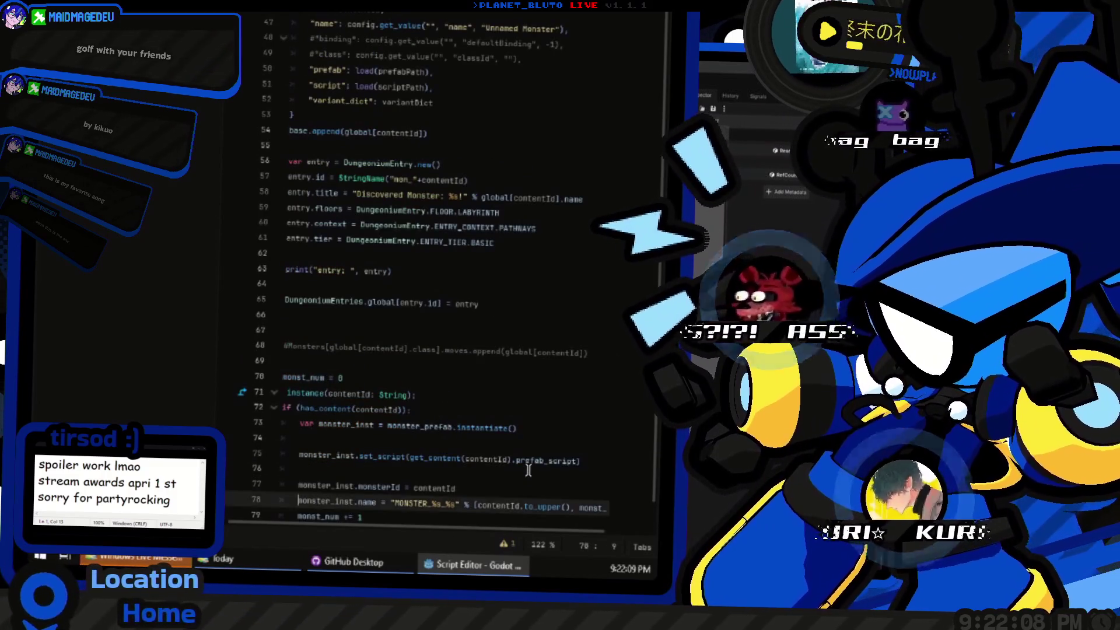
key(Down)
key(Down)
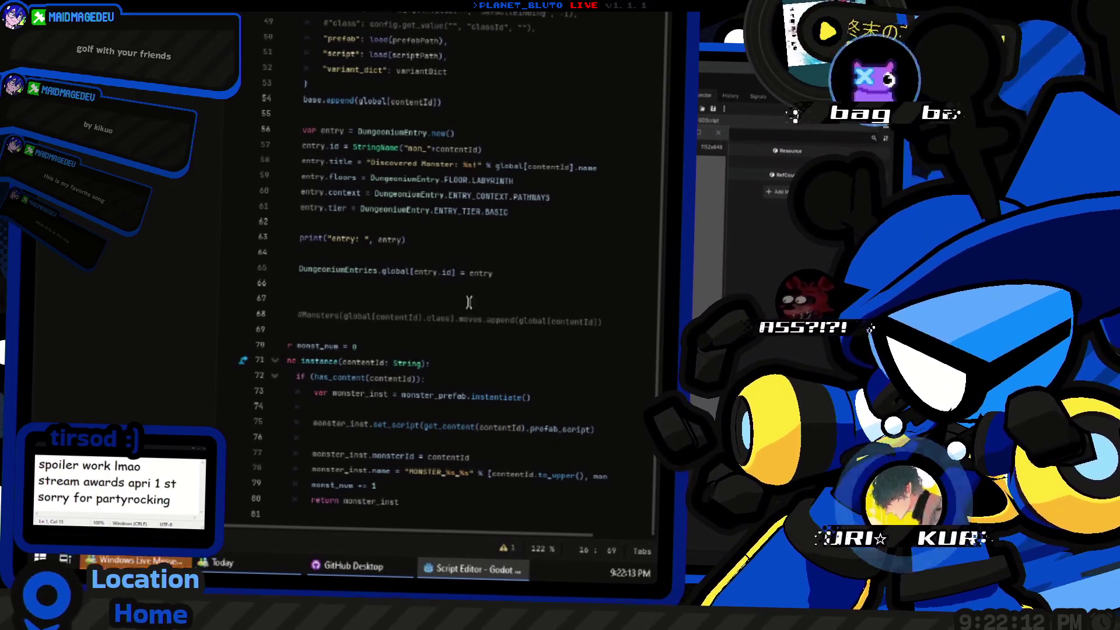
click(406, 292)
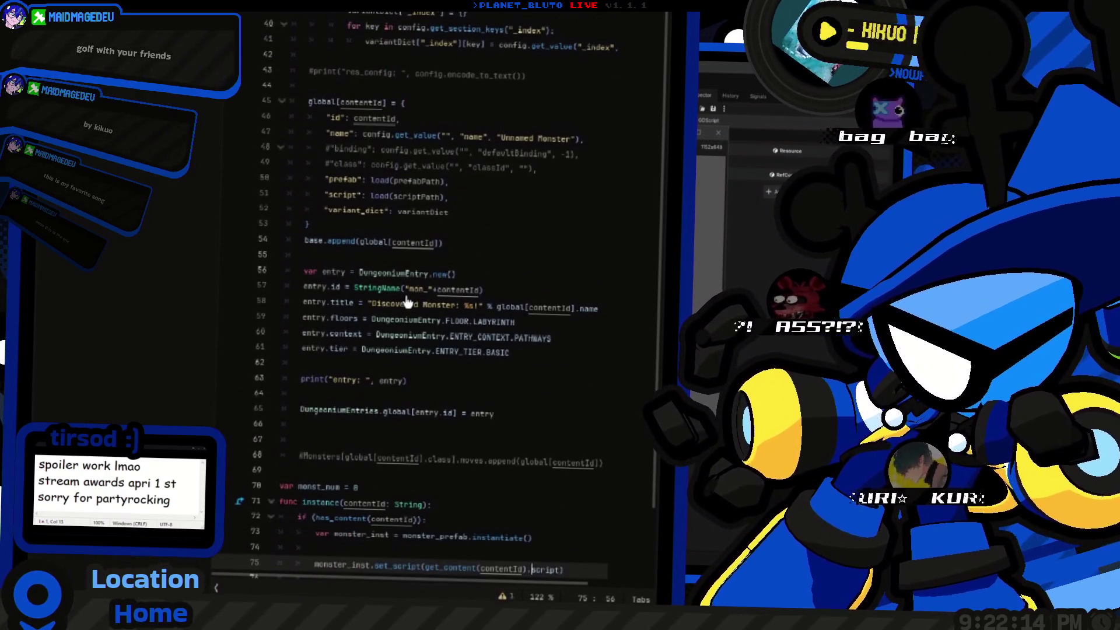
scroll(406, 303, up, 8)
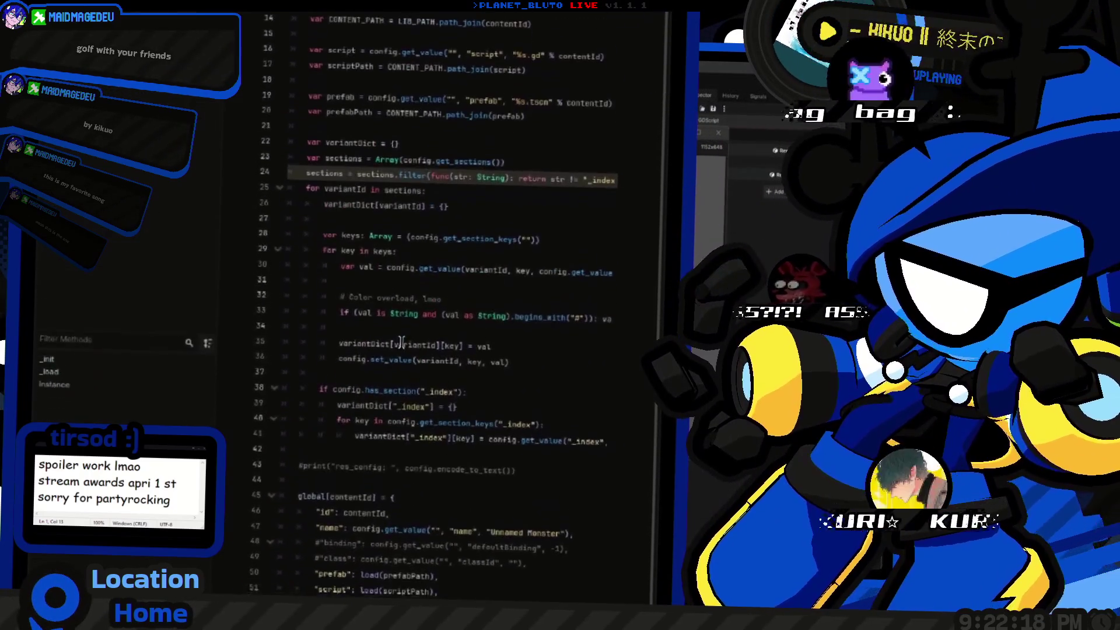
Make the same prefab_script change in classes/monster.gd's instance(), then run and stop the game.
click(119, 166)
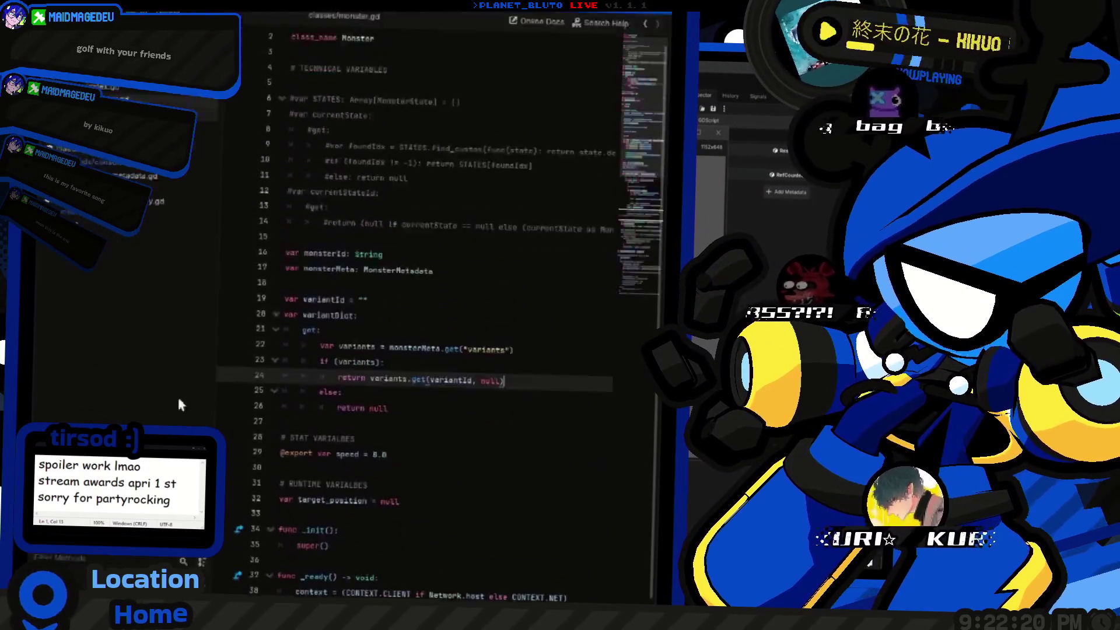
scroll(407, 317, down, 15)
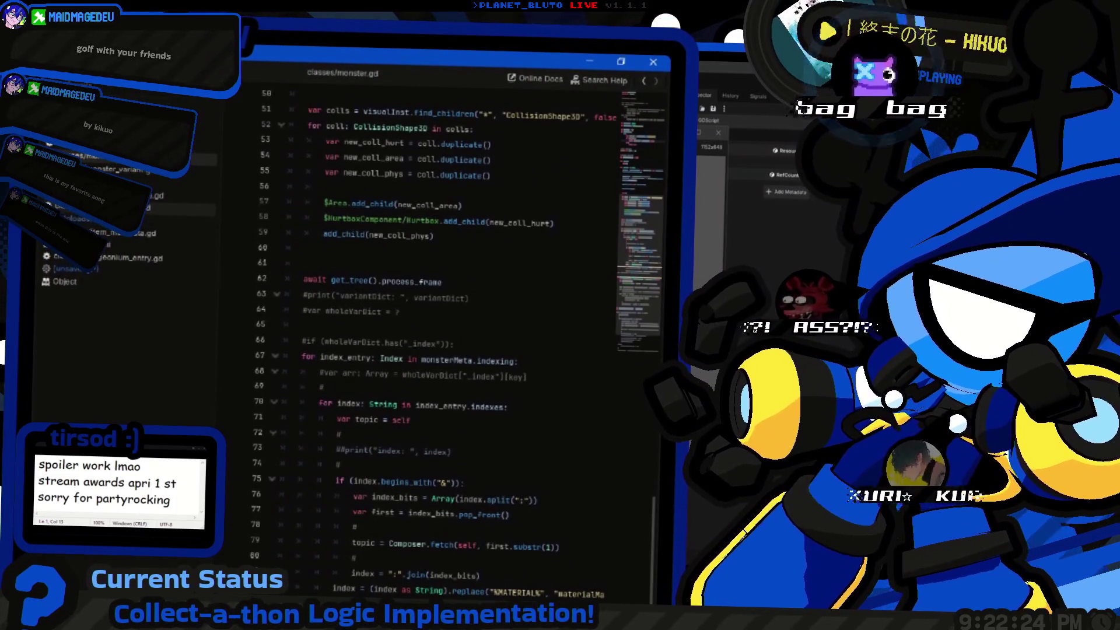
click(126, 233)
scroll(401, 348, down, 5)
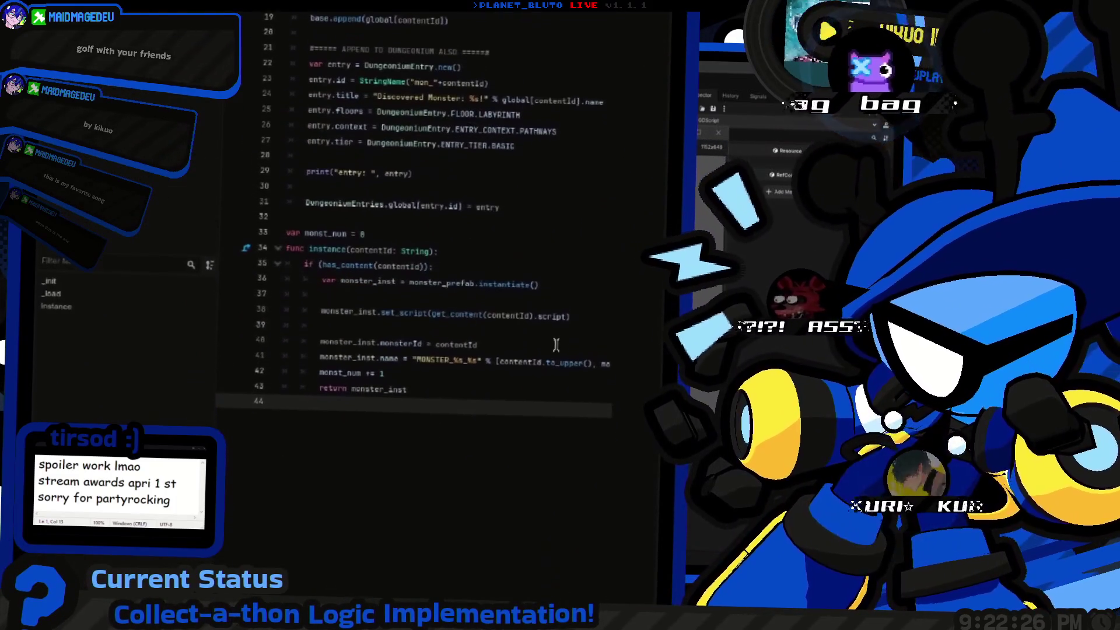
click(560, 308)
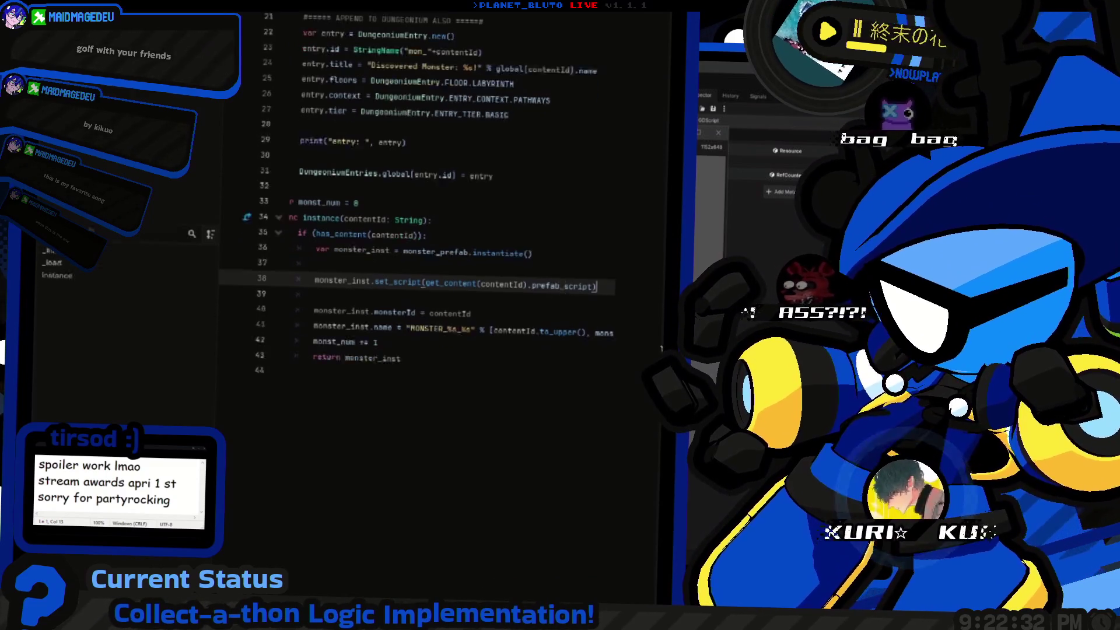
key(F5)
key(F8)
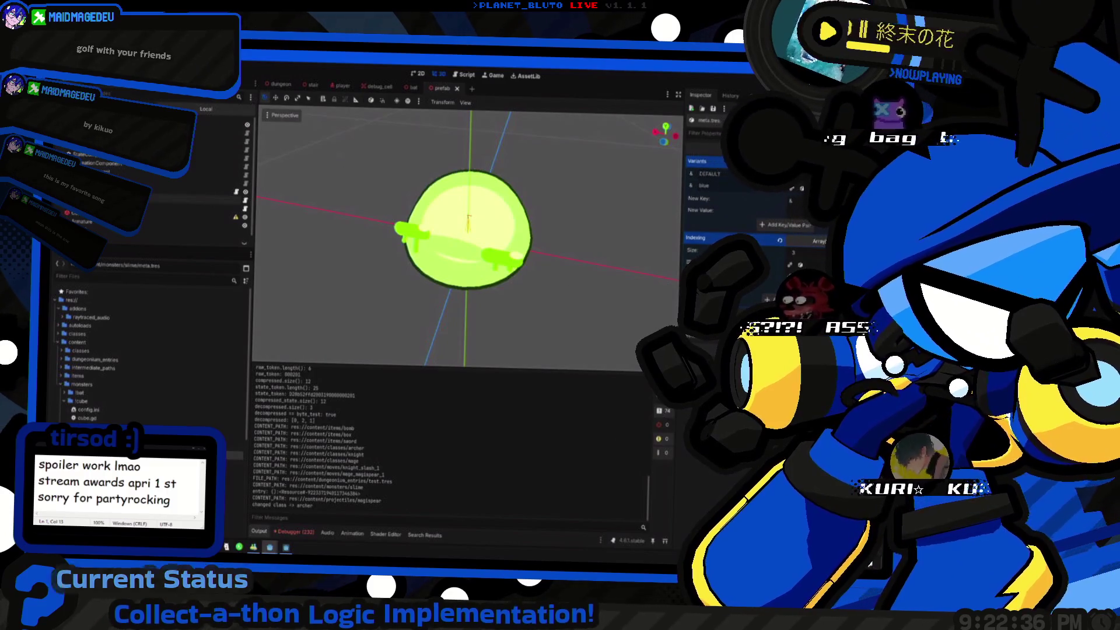
Check the prefab script line in the monster instancing code and launch the game.
key(ctrl+F3)
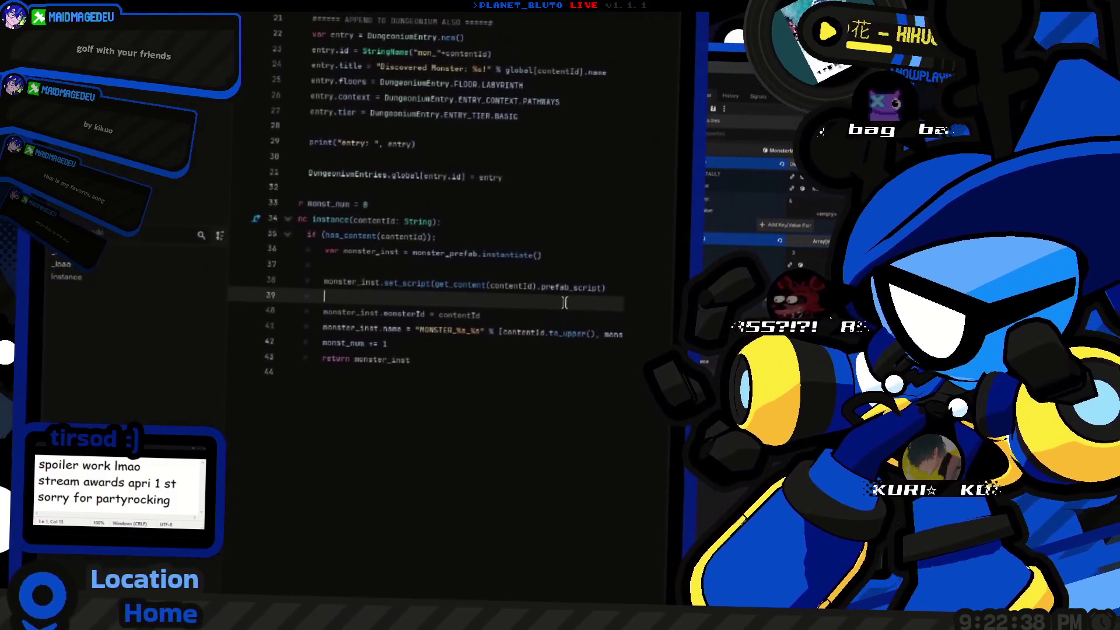
key(Up)
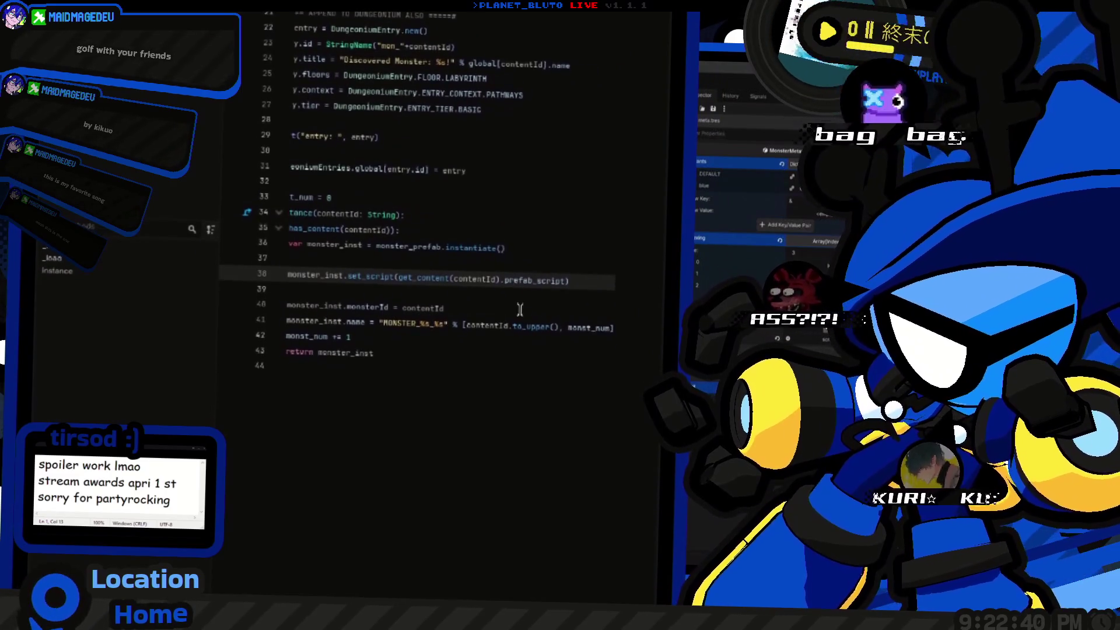
key(ctrl+F2)
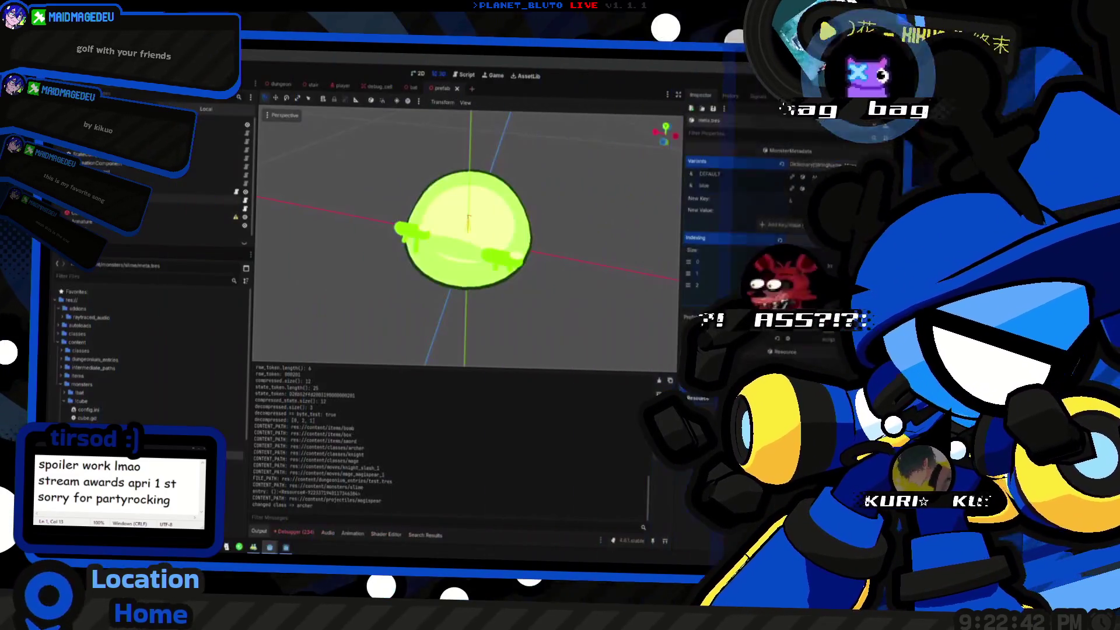
key(F5)
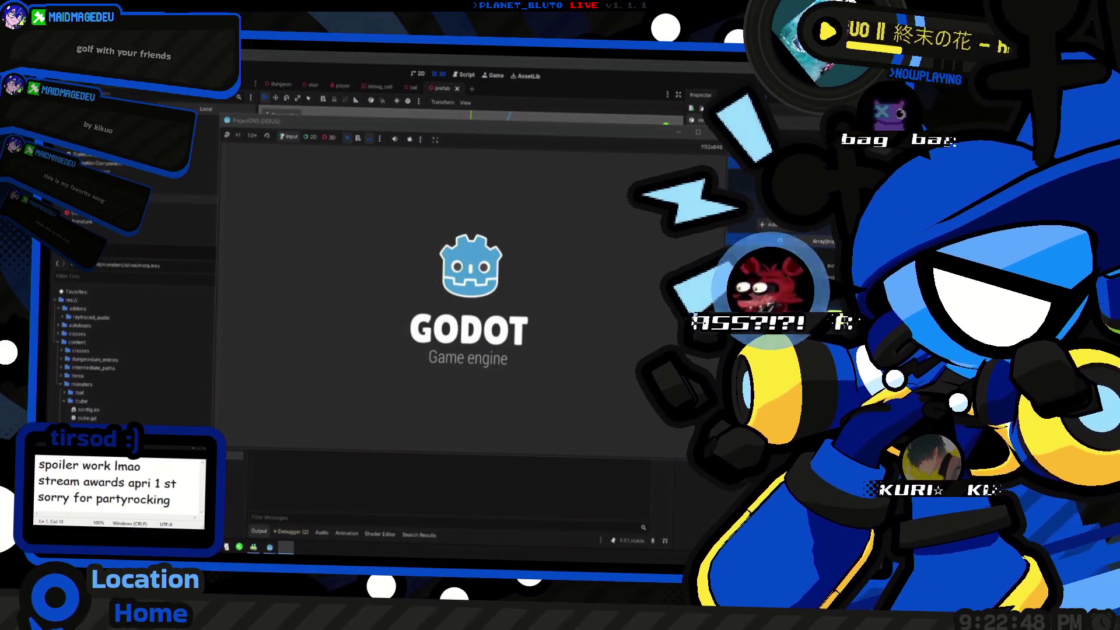
Host as Knight and spawn a slime, which fails with missing variant 'default' on 'slime'.
click(329, 194)
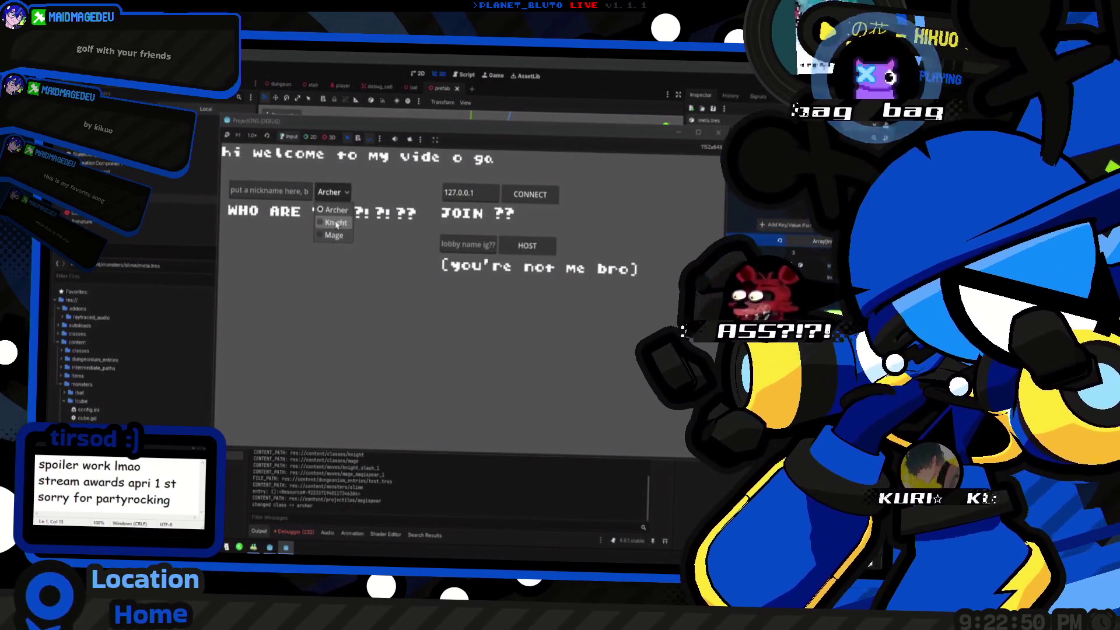
click(329, 228)
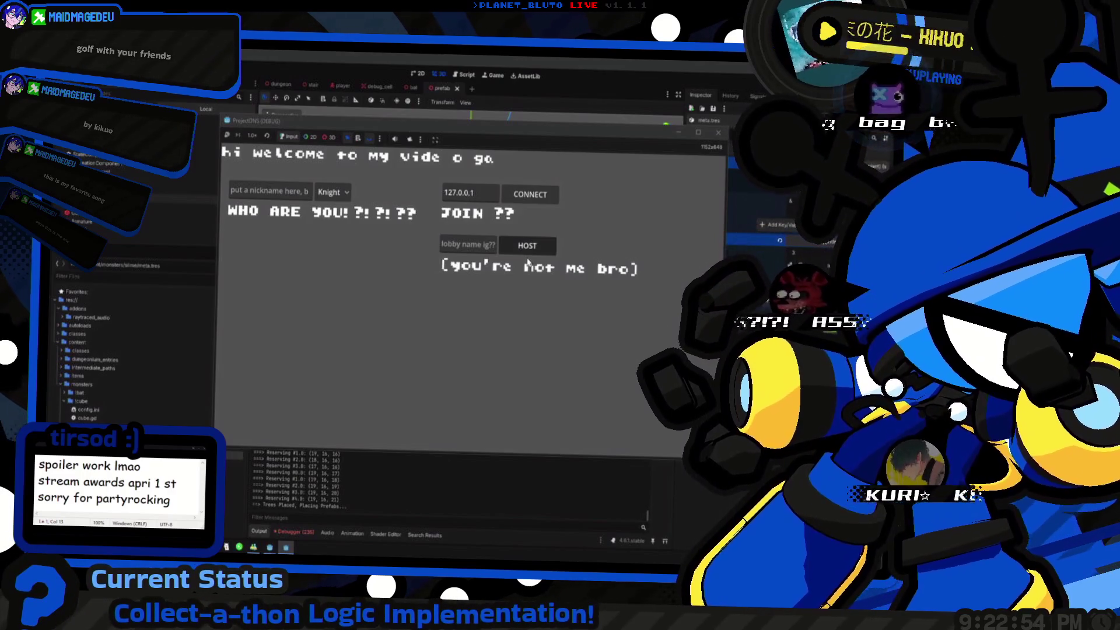
click(527, 257)
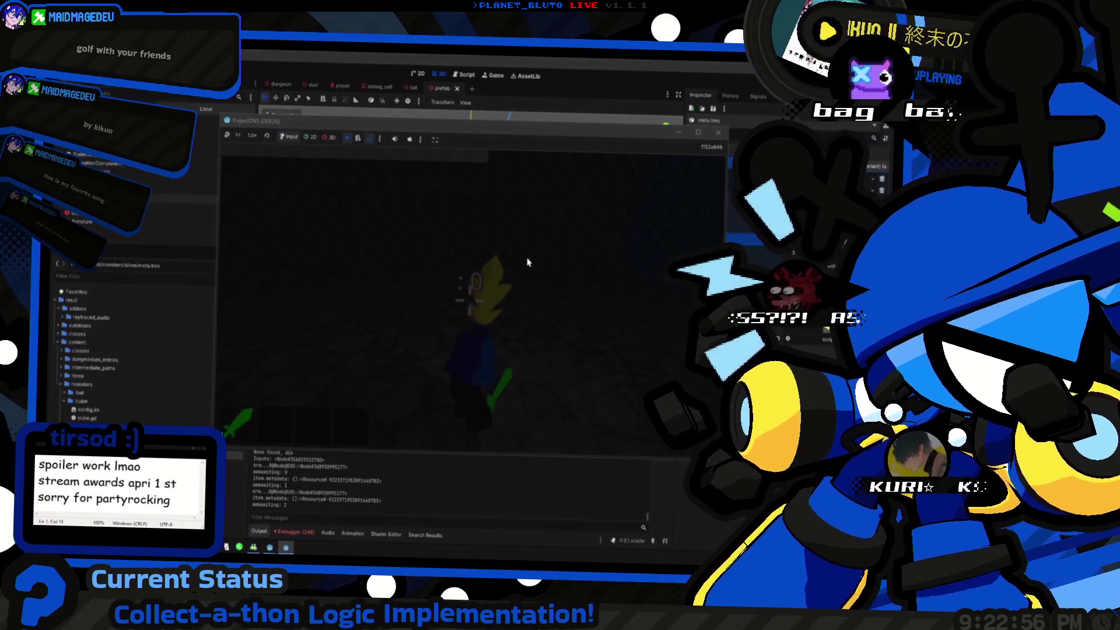
text(me 1)
key(Return)
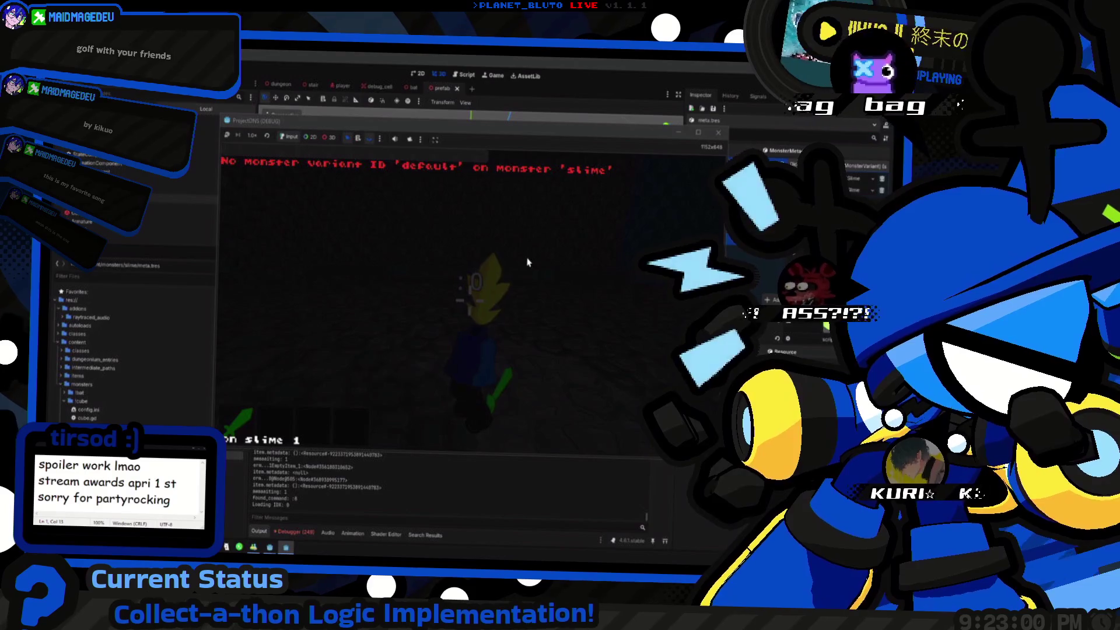
key(Escape)
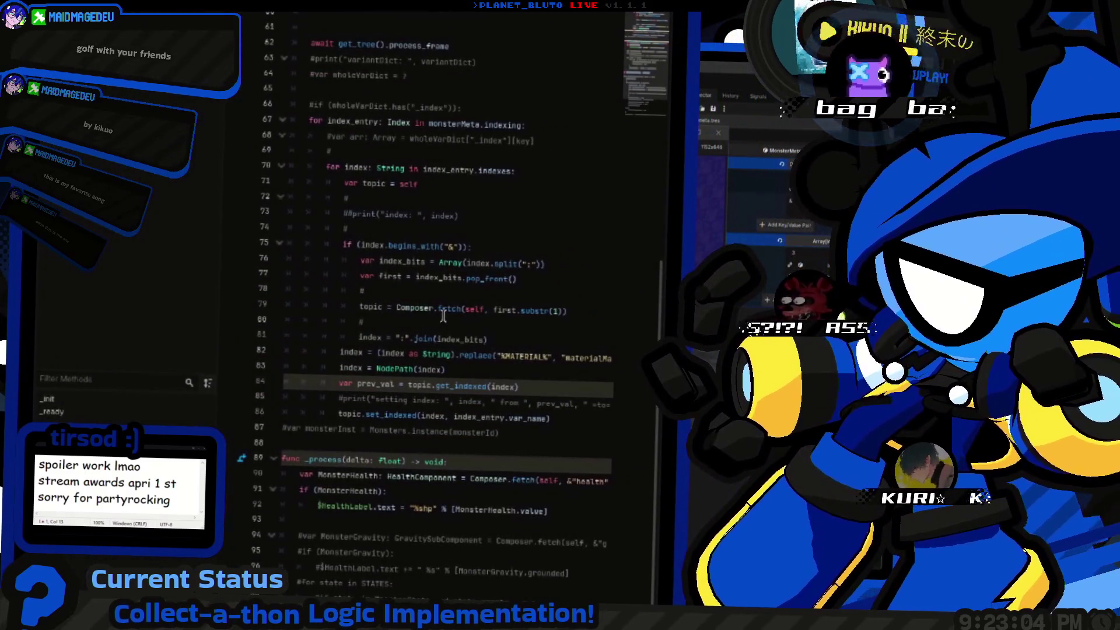
Close the modified script, discarding its unsaved changes, and return to the monster script.
key(F12)
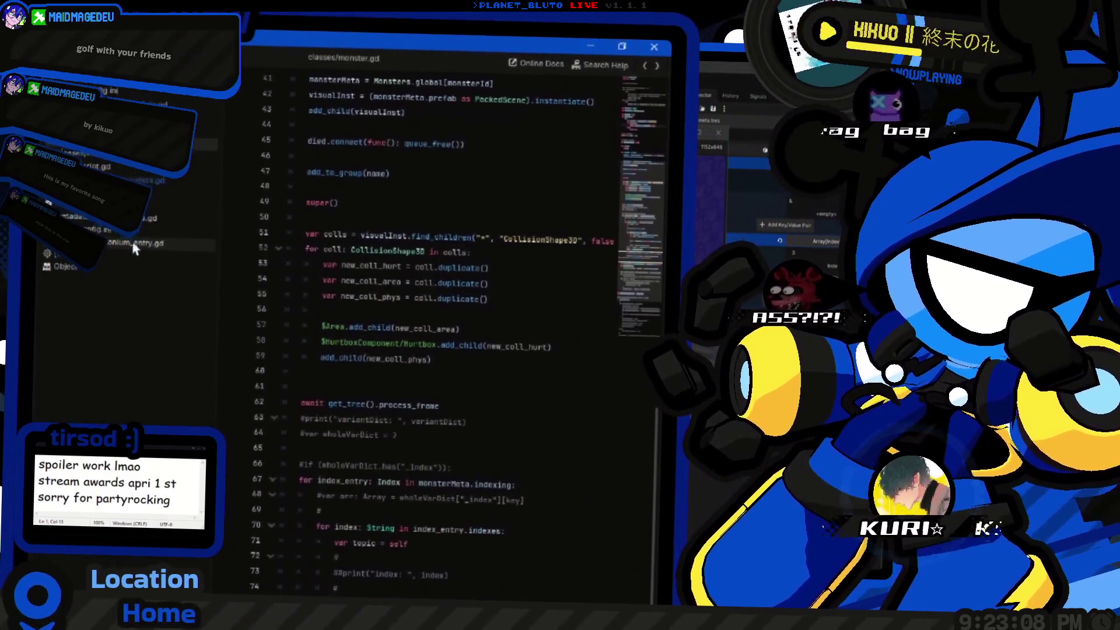
middle_click(121, 268)
click(408, 374)
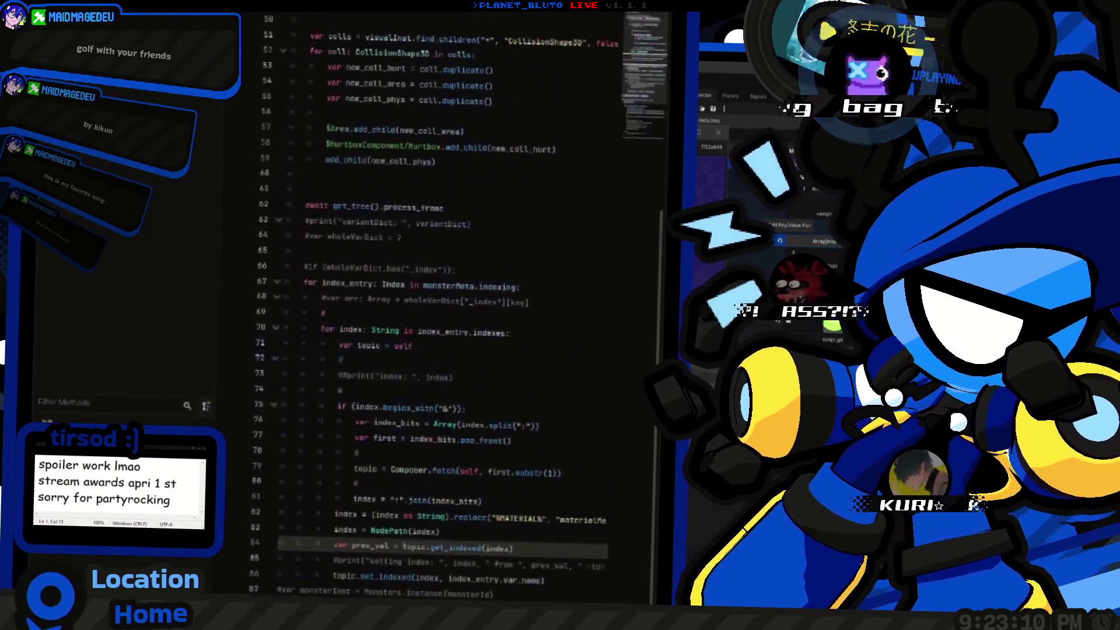
scroll(390, 505, up, 3)
scroll(390, 505, down, 4)
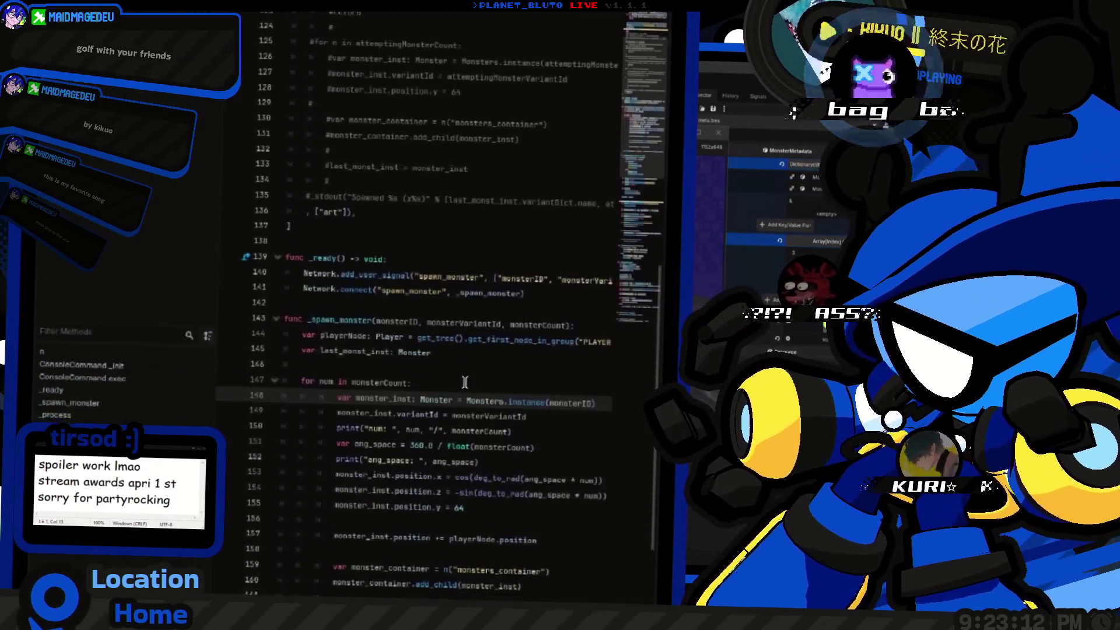
key(ctrl+w)
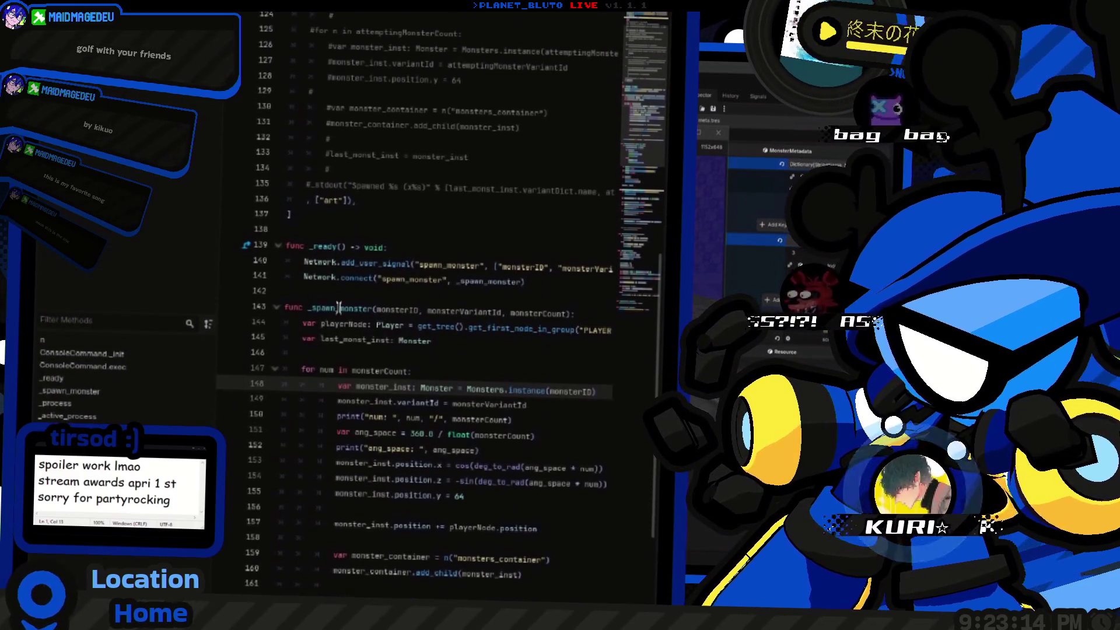
key(ctrl+w)
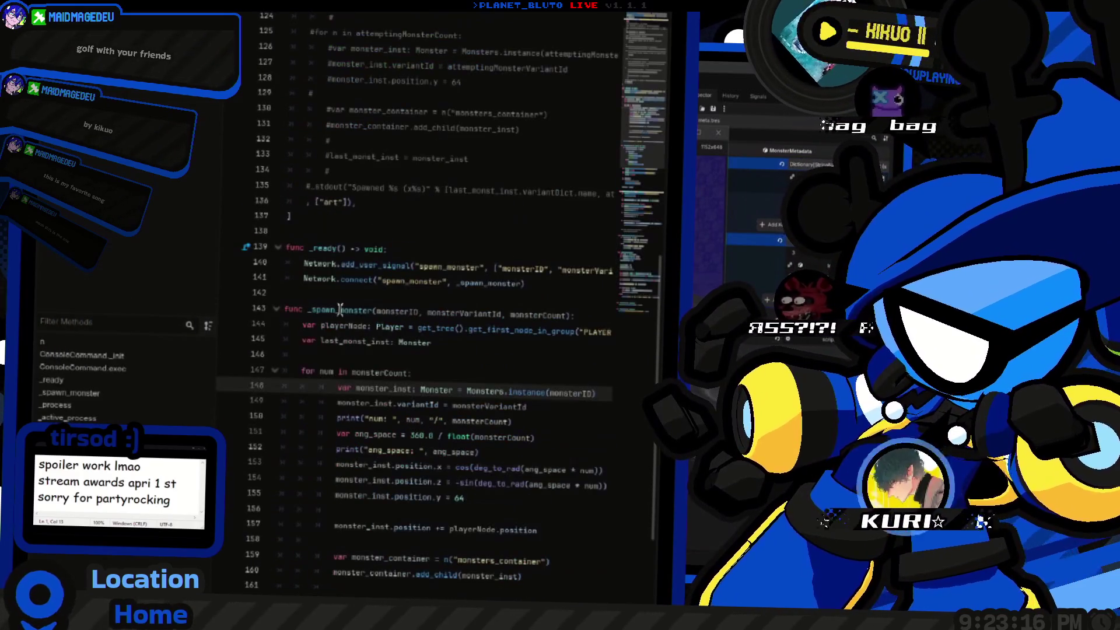
key(alt+Left)
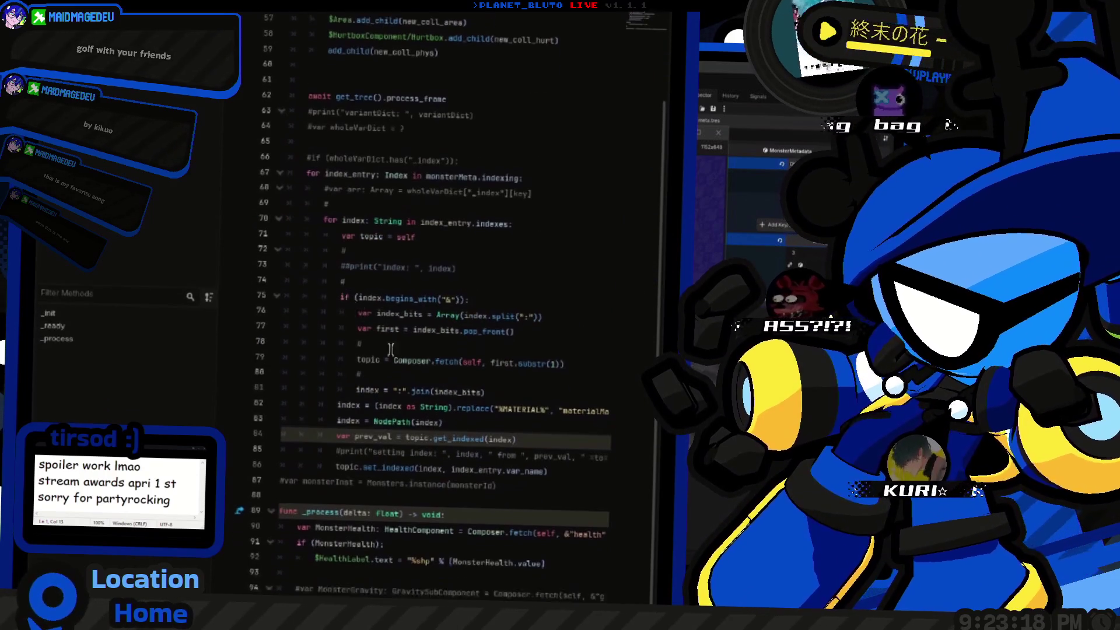
In ConsoleCommand.exec, replace the "DEFAULT" variant fallback on line 89 with an empty string.
scroll(340, 309, up, 4)
click(54, 280)
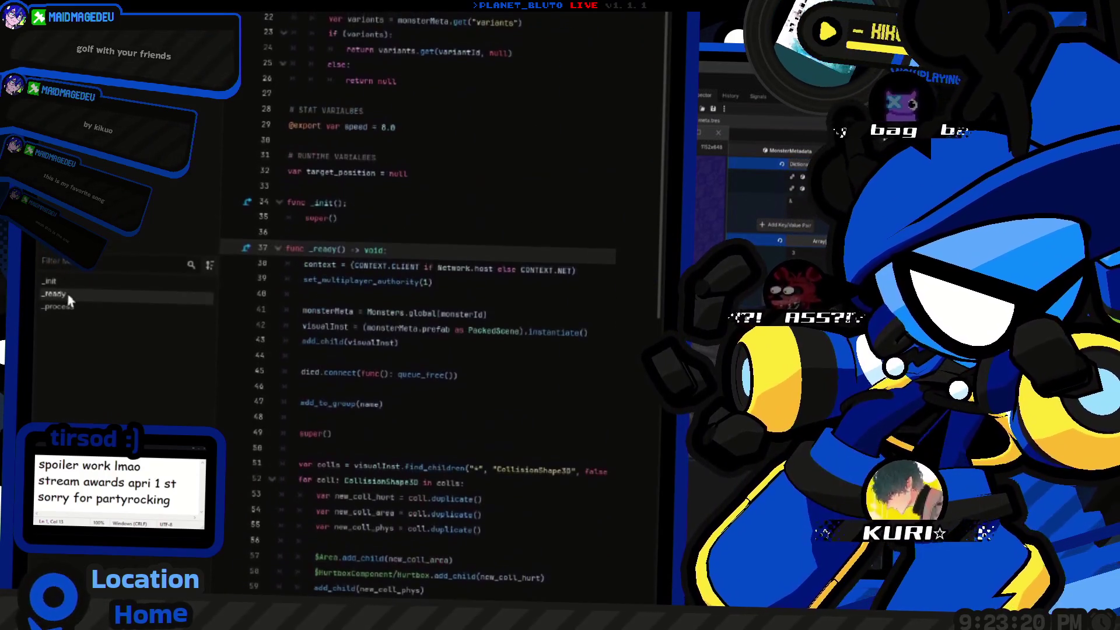
click(58, 292)
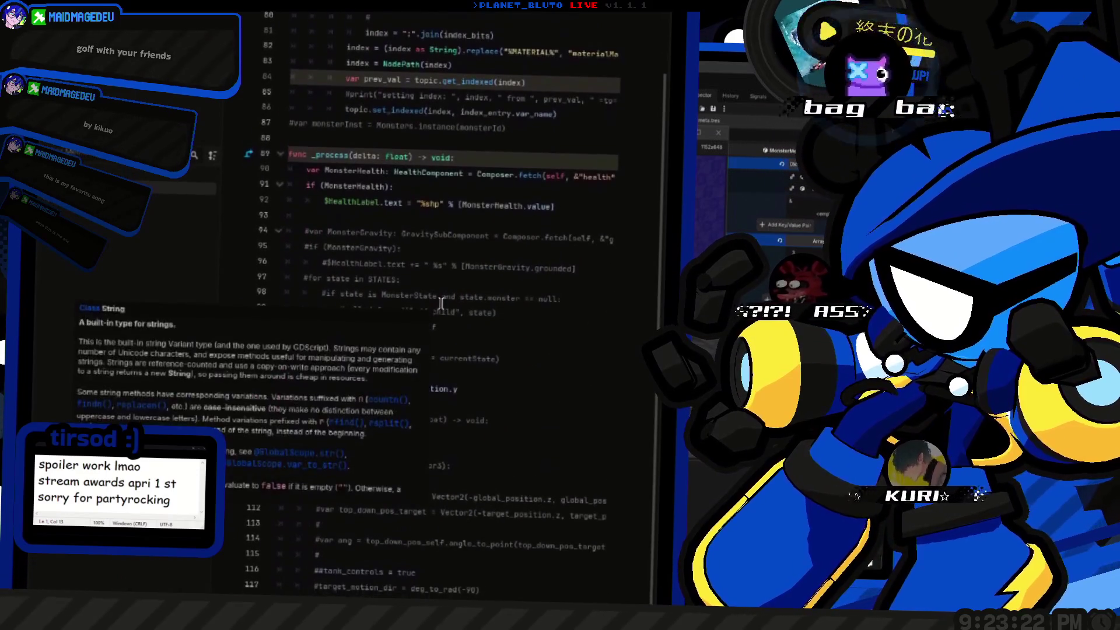
scroll(484, 276, up, 20)
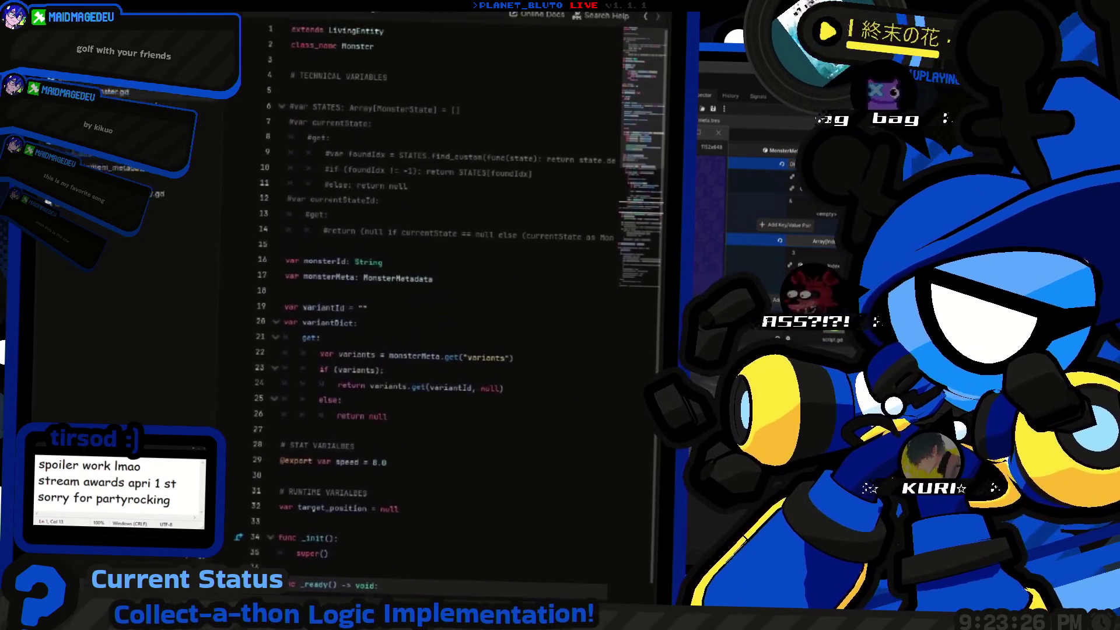
scroll(274, 376, down, 20)
scroll(117, 278, up, 2)
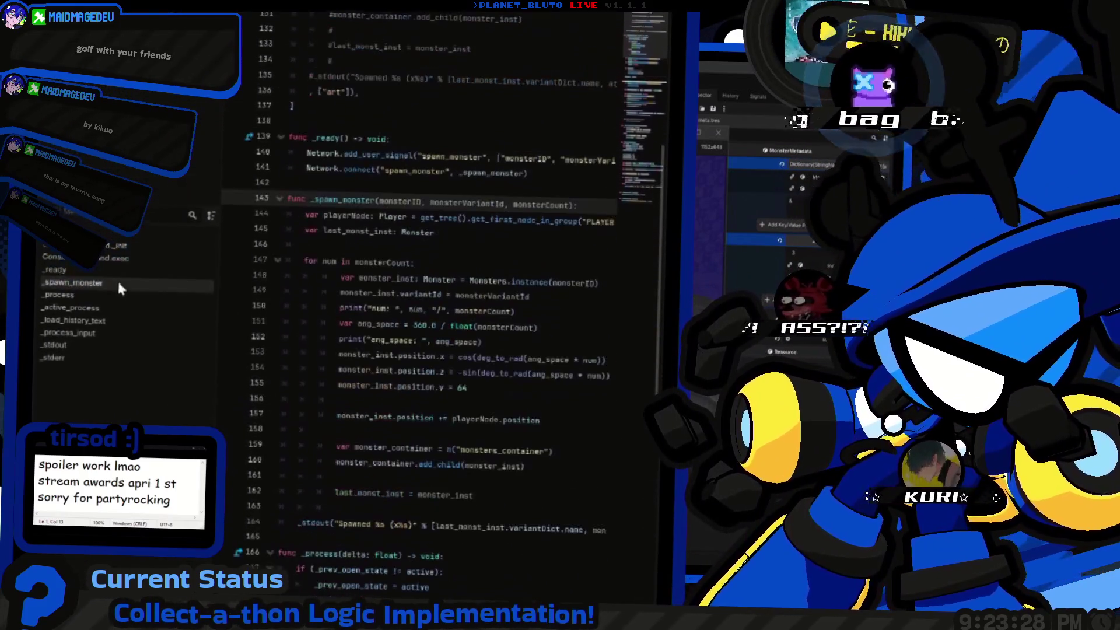
click(84, 280)
scroll(495, 380, down, 14)
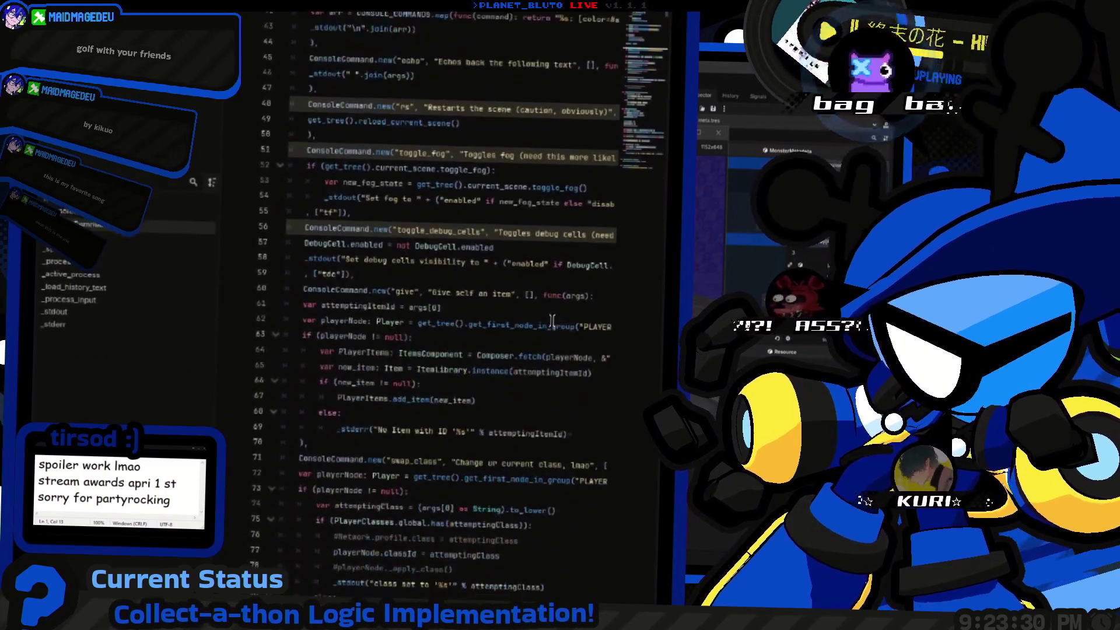
scroll(514, 305, down, 4)
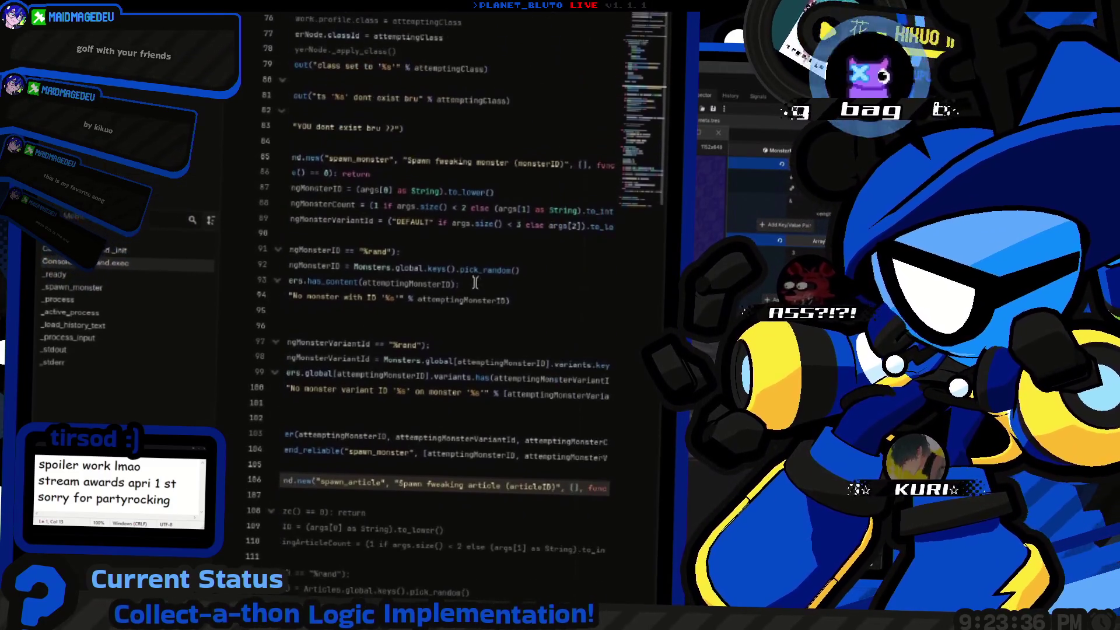
double_click(424, 303)
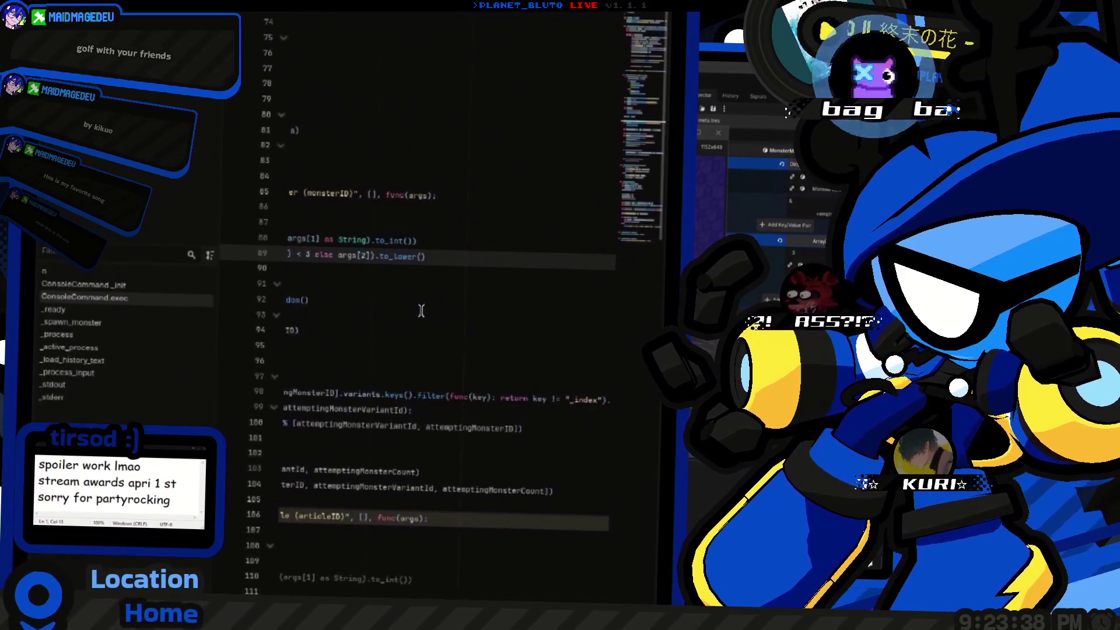
scroll(421, 307, right, 3)
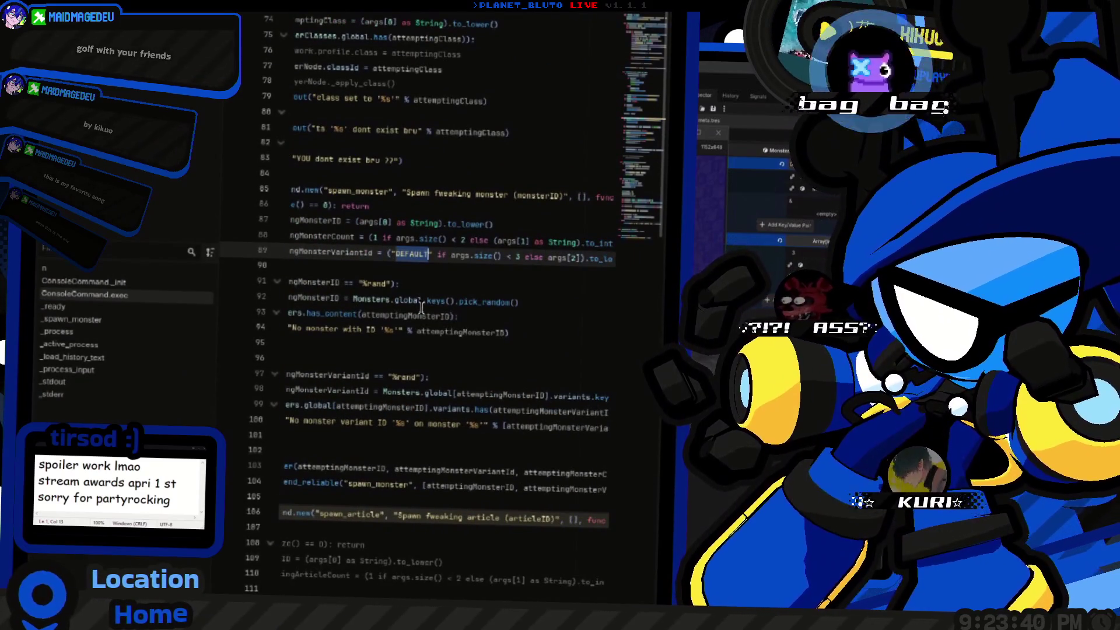
scroll(421, 307, left, 3)
key(BackSpace)
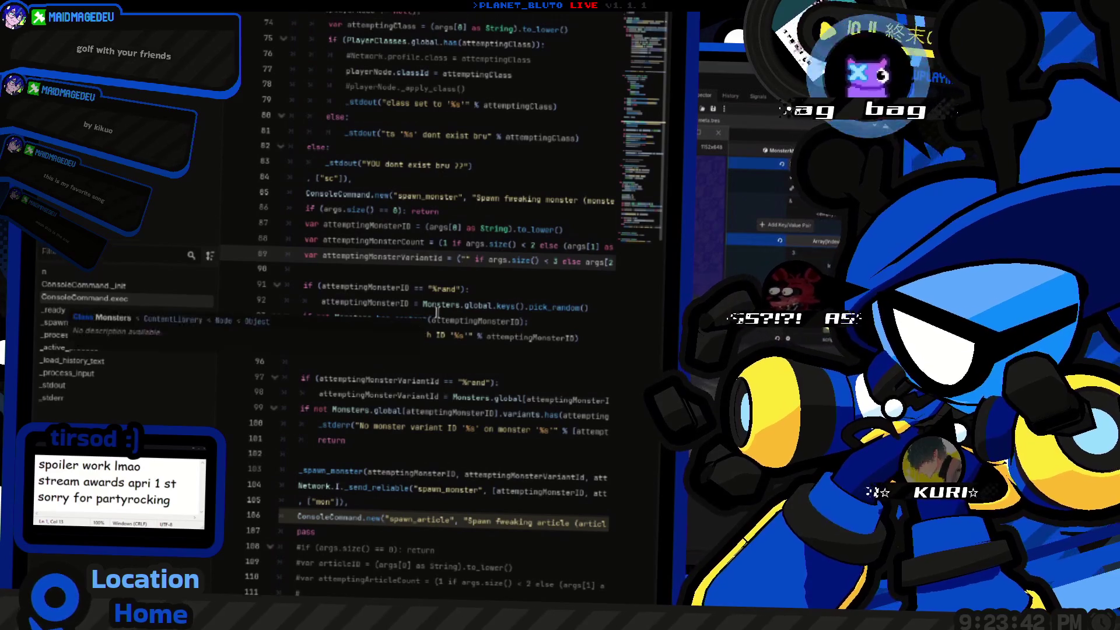
click(439, 74)
click(528, 75)
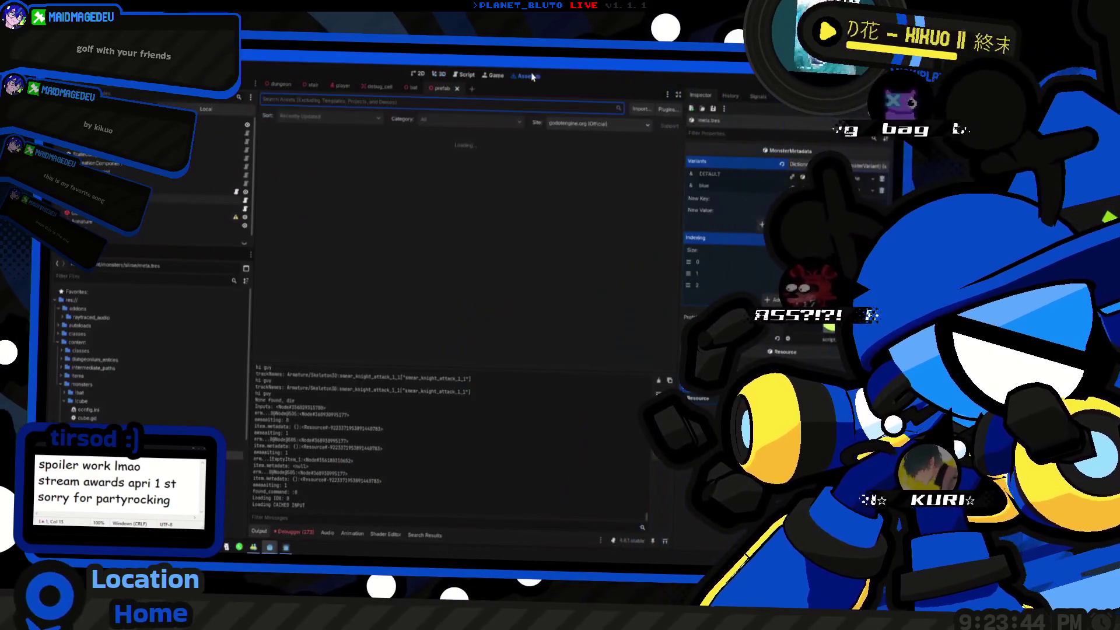
Delete DEFAULT from the slime's Variants, restore the removed blue entry by undo, then save and run.
click(446, 74)
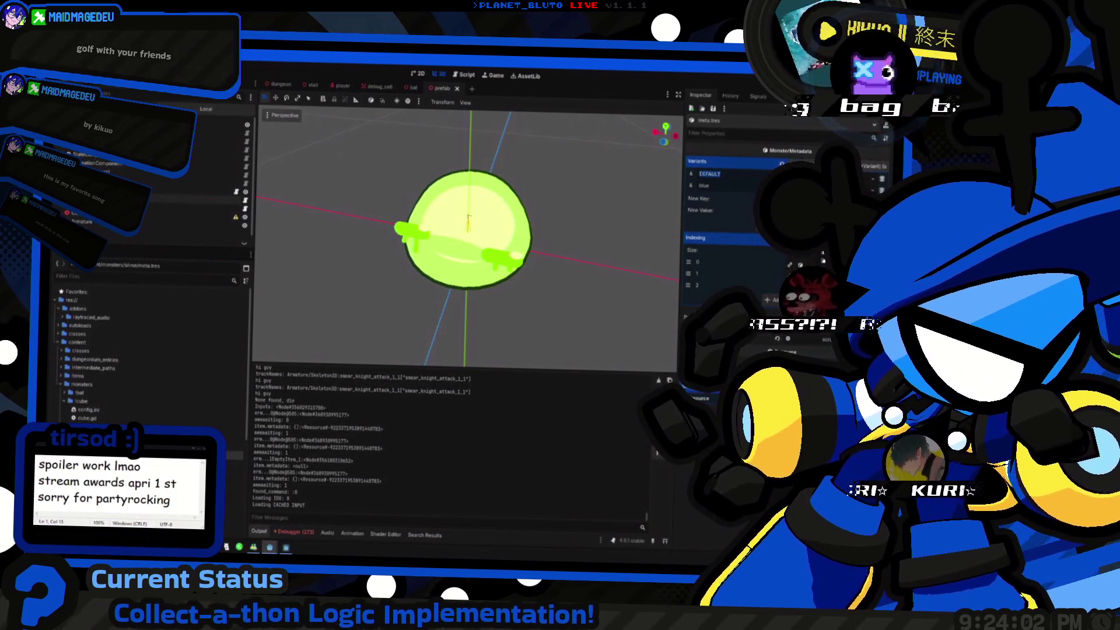
click(769, 299)
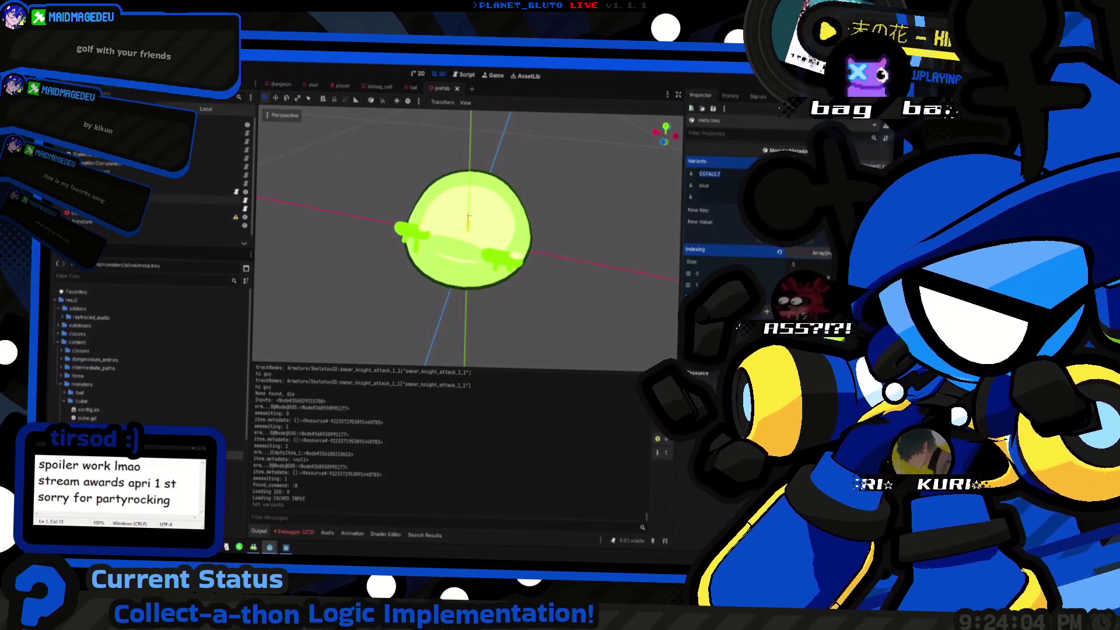
click(690, 174)
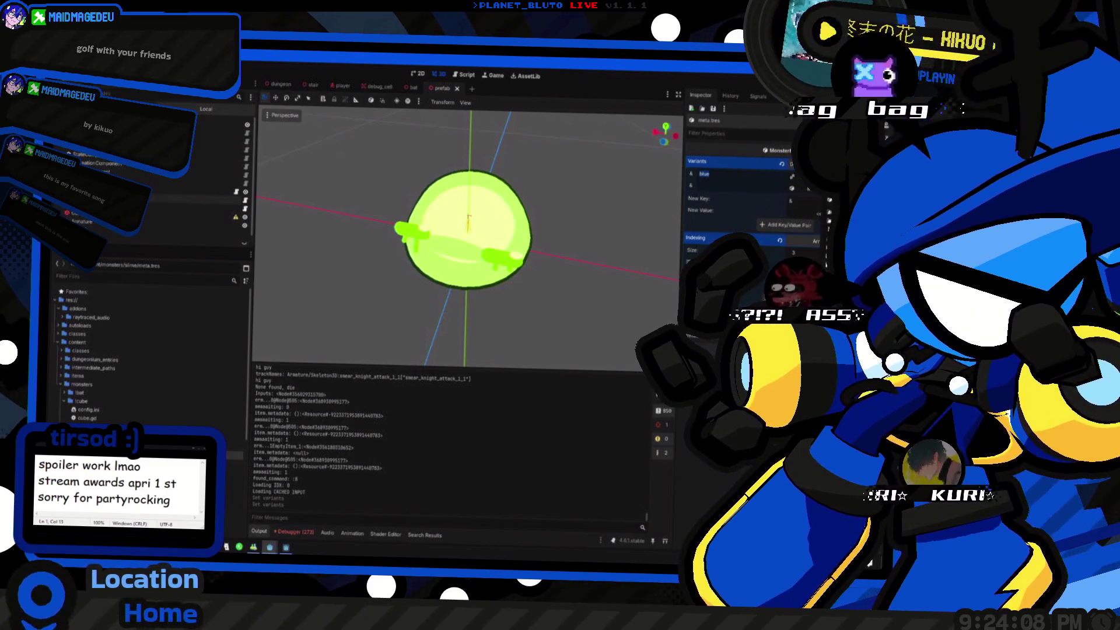
click(818, 210)
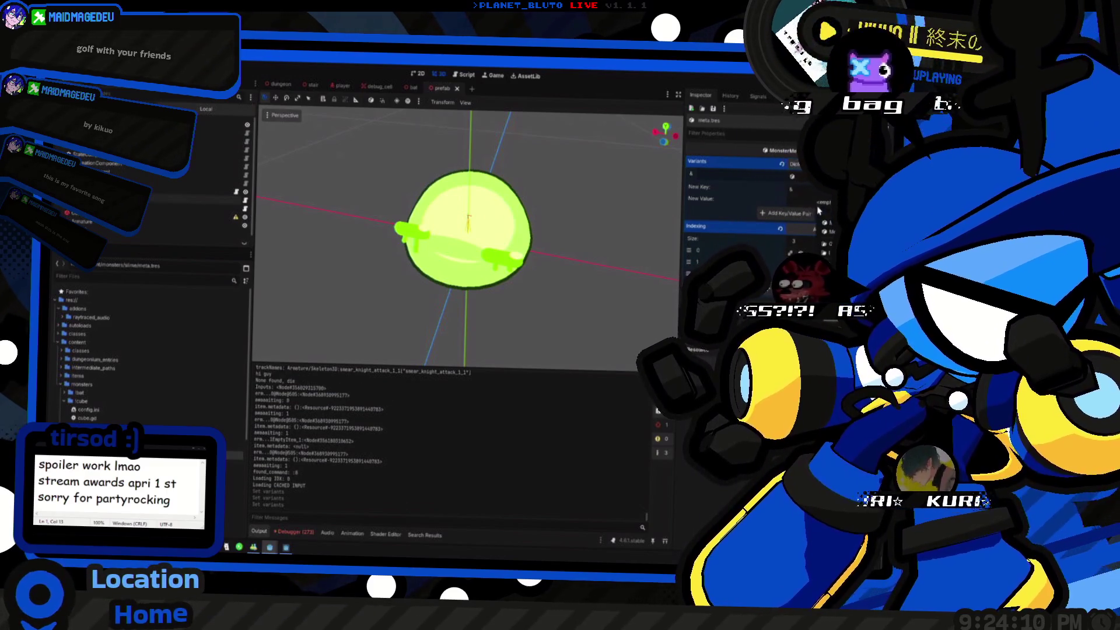
click(824, 223)
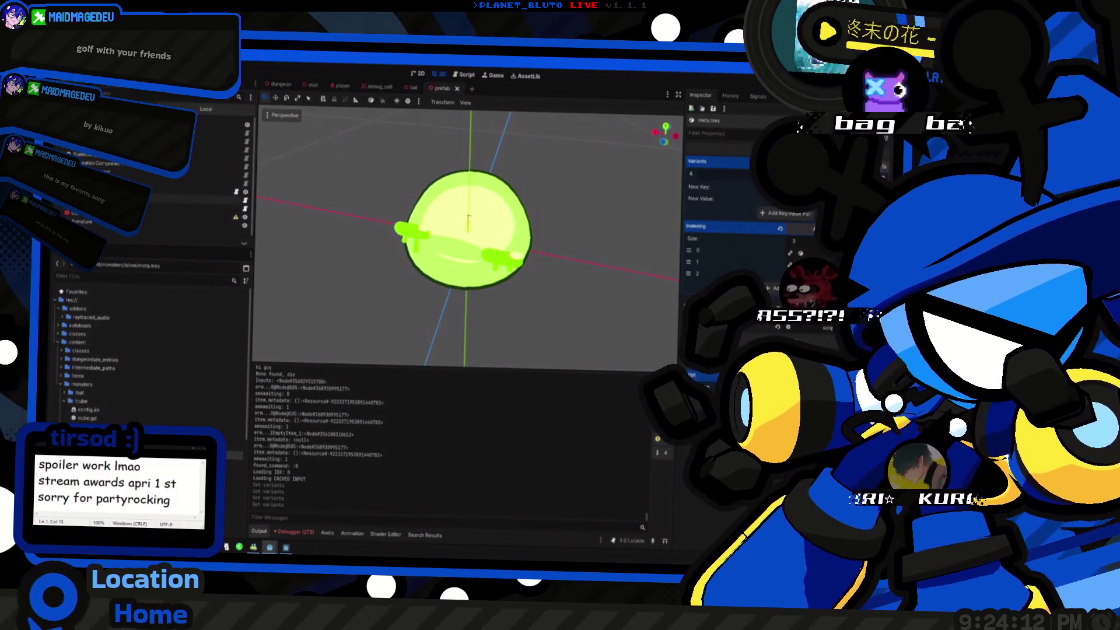
key(ctrl+z)
key(ctrl+z)
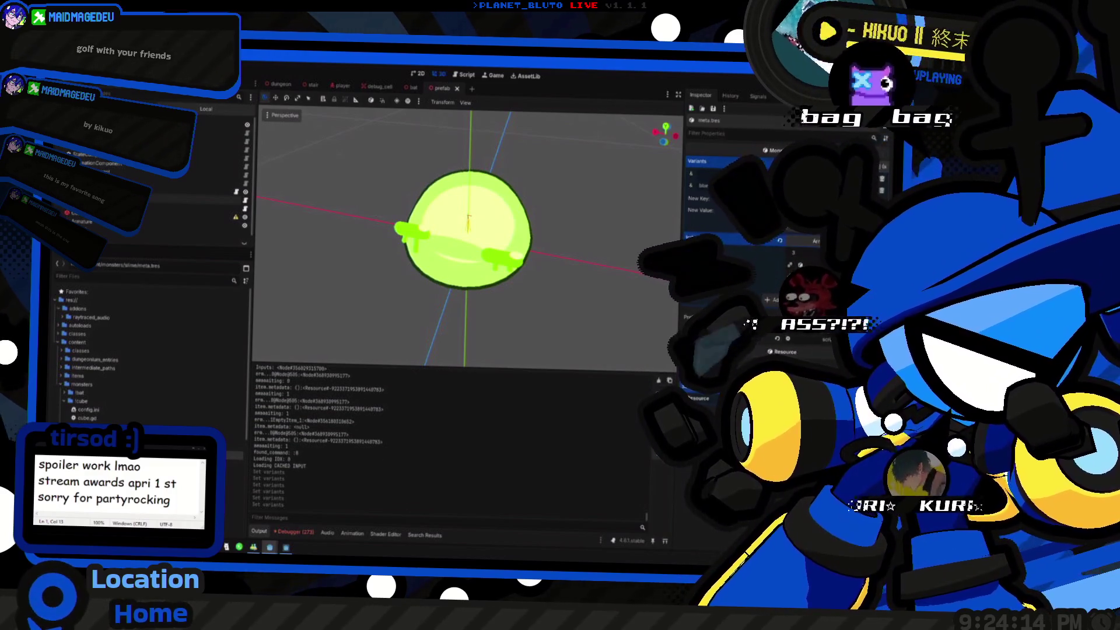
click(724, 173)
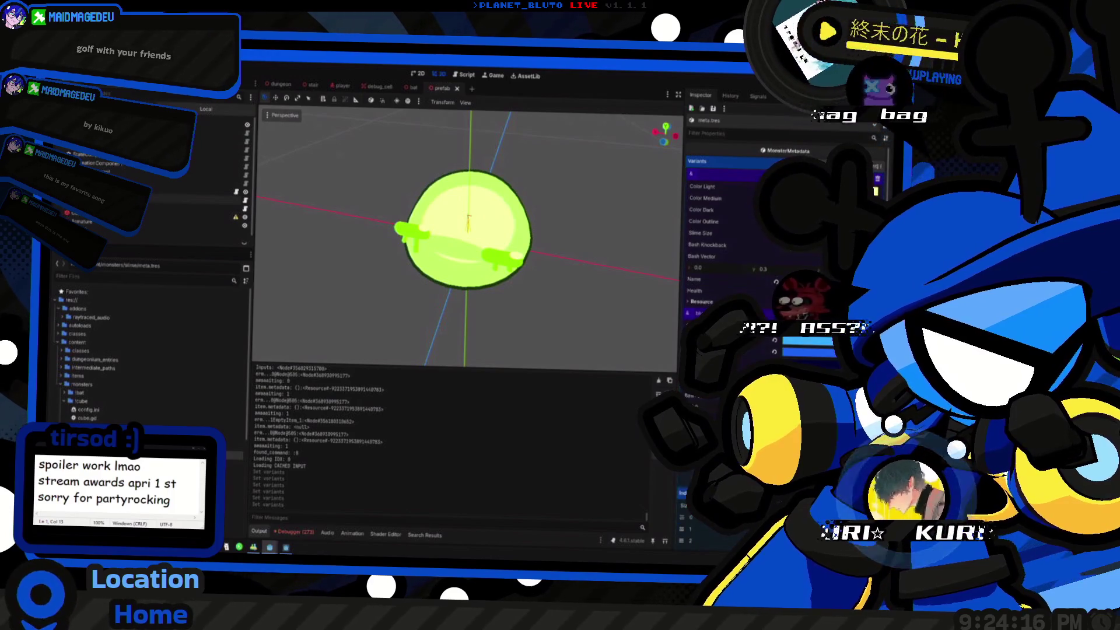
key(ctrl+s)
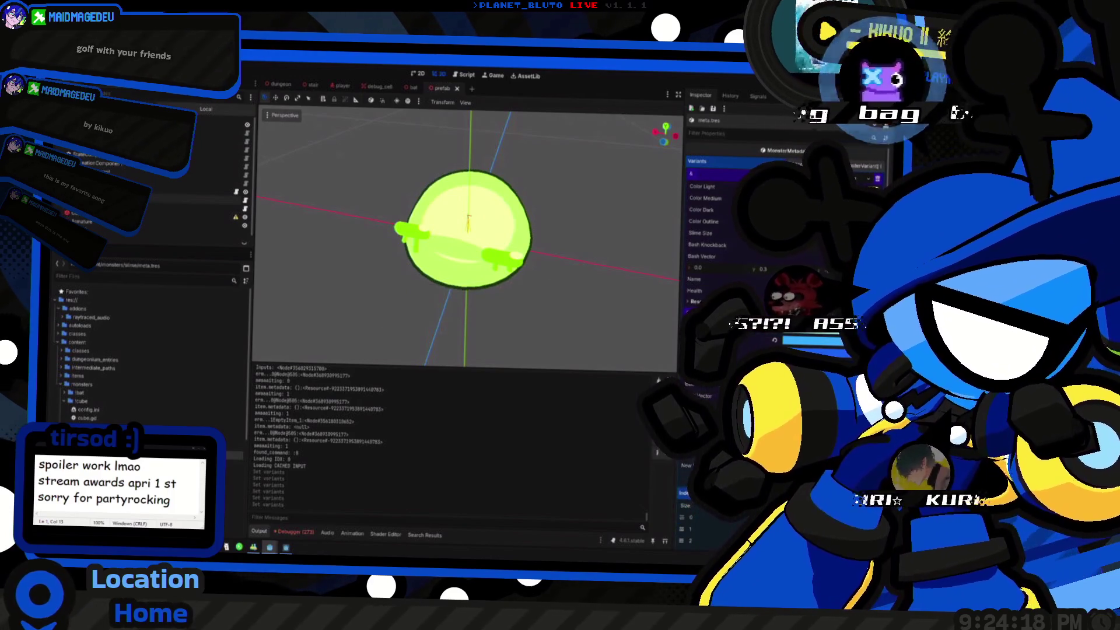
key(F5)
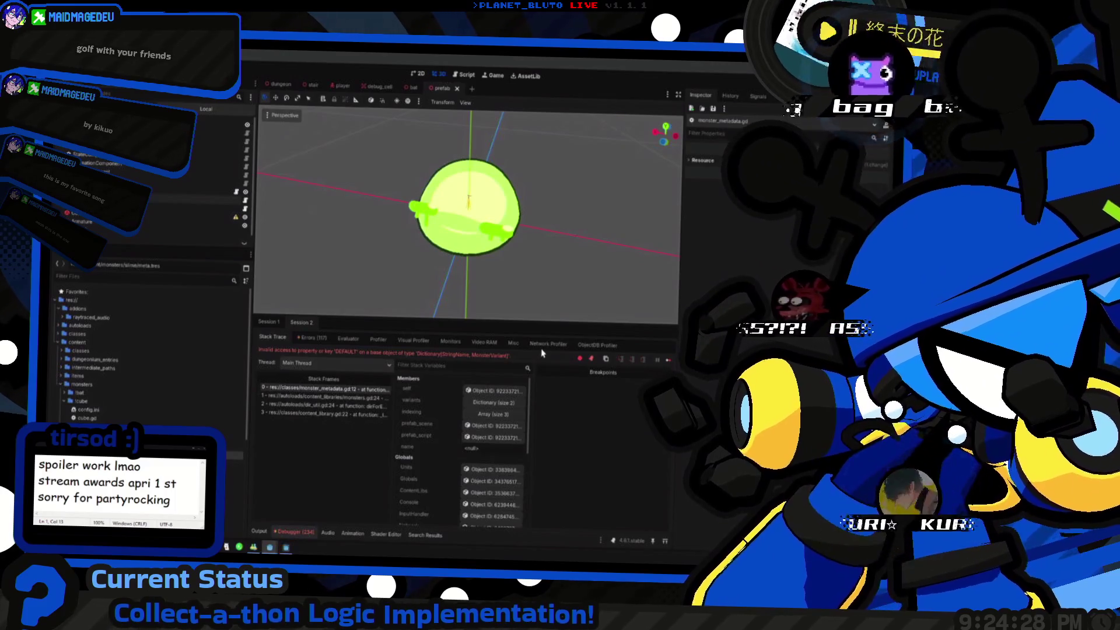
Review the DEFAULT lookup error, relaunch and host the game to reach the monster.gd line 42 error.
key(ctrl+F3)
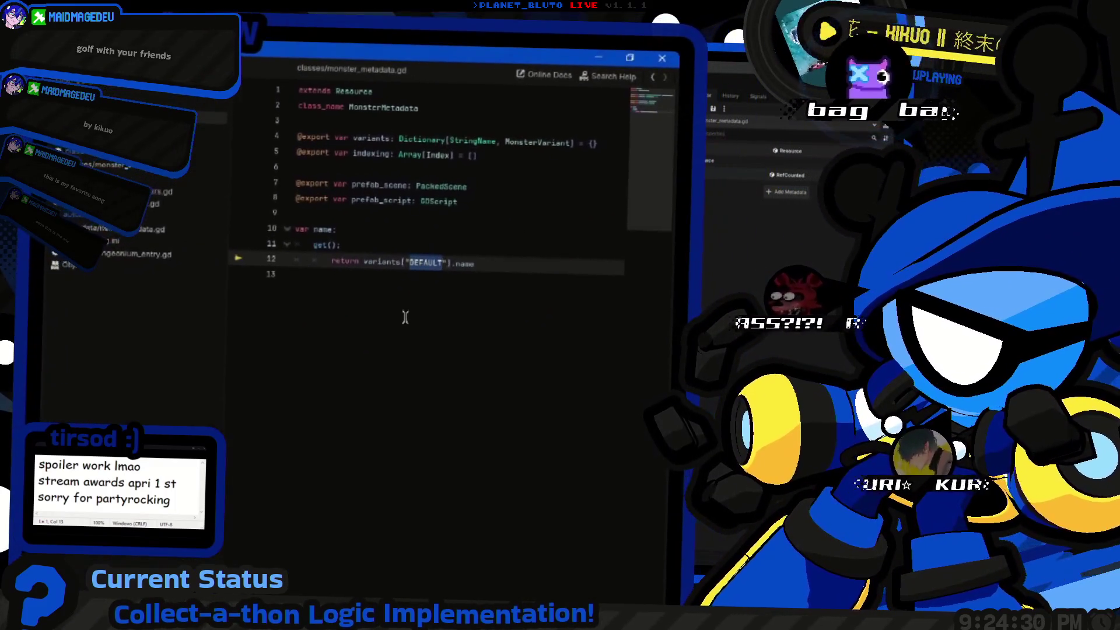
key(ctrl+F2)
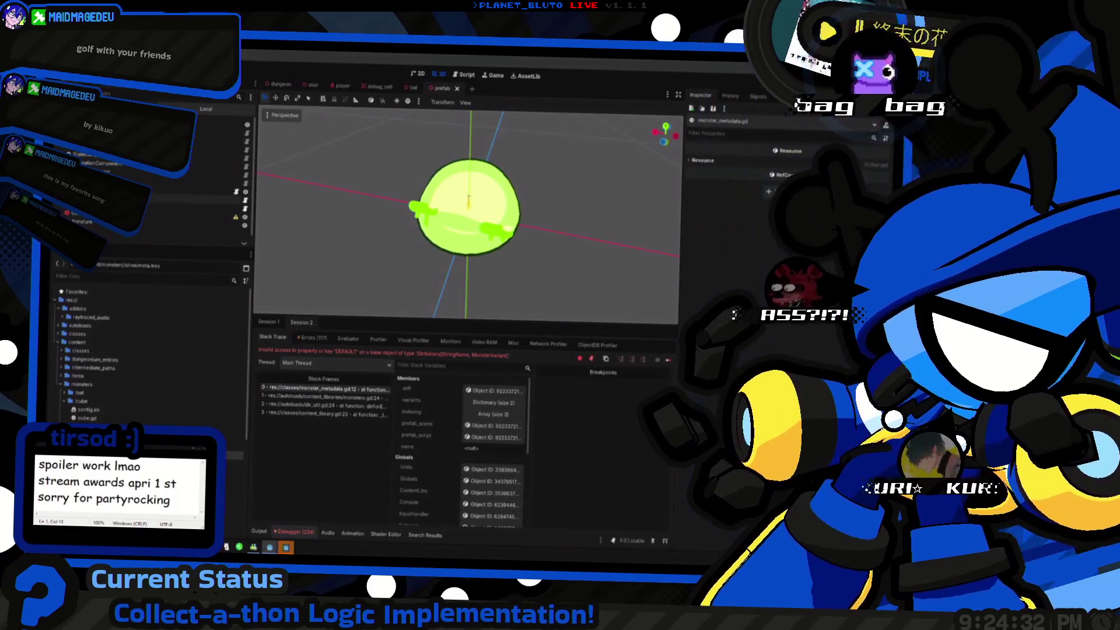
key(F5)
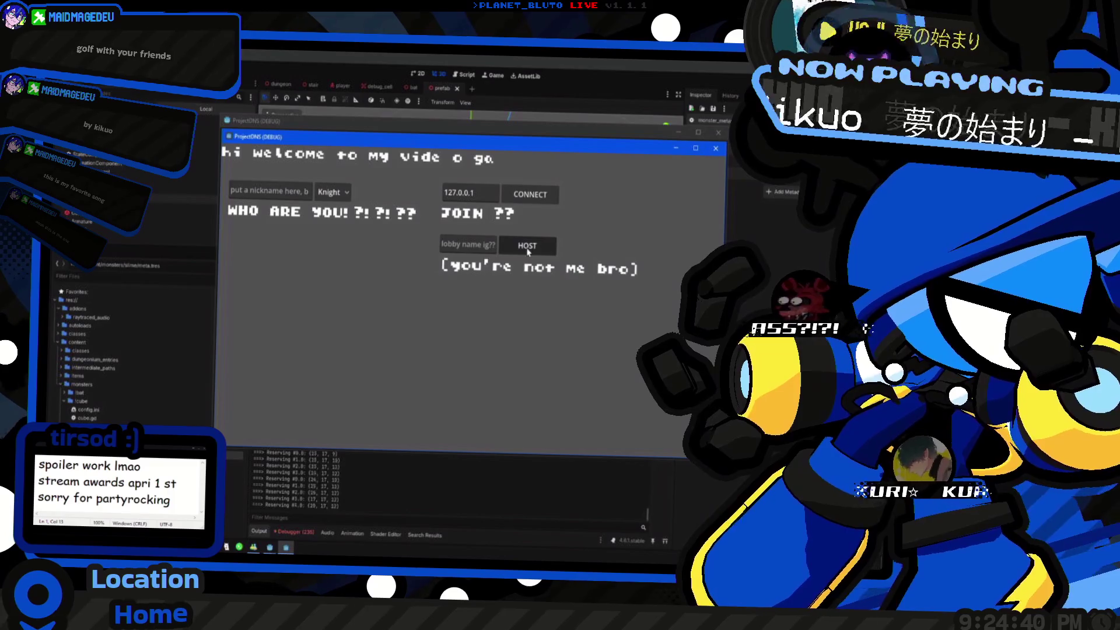
click(527, 246)
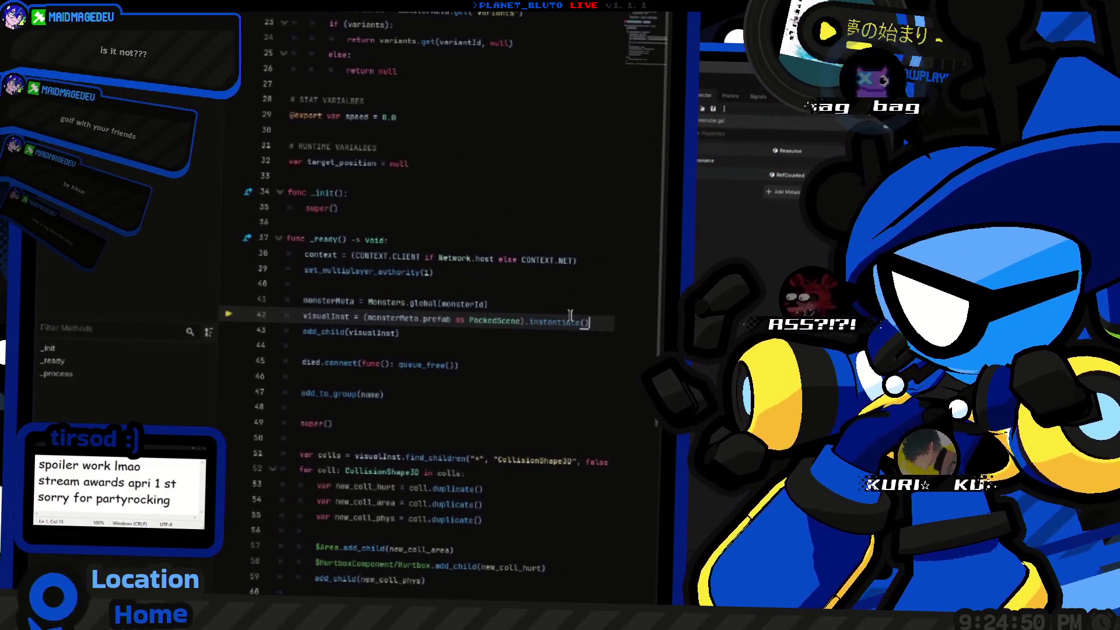
Inspect the monsterMeta resource's members in the debugger to find the correct prefab property name.
key(Up)
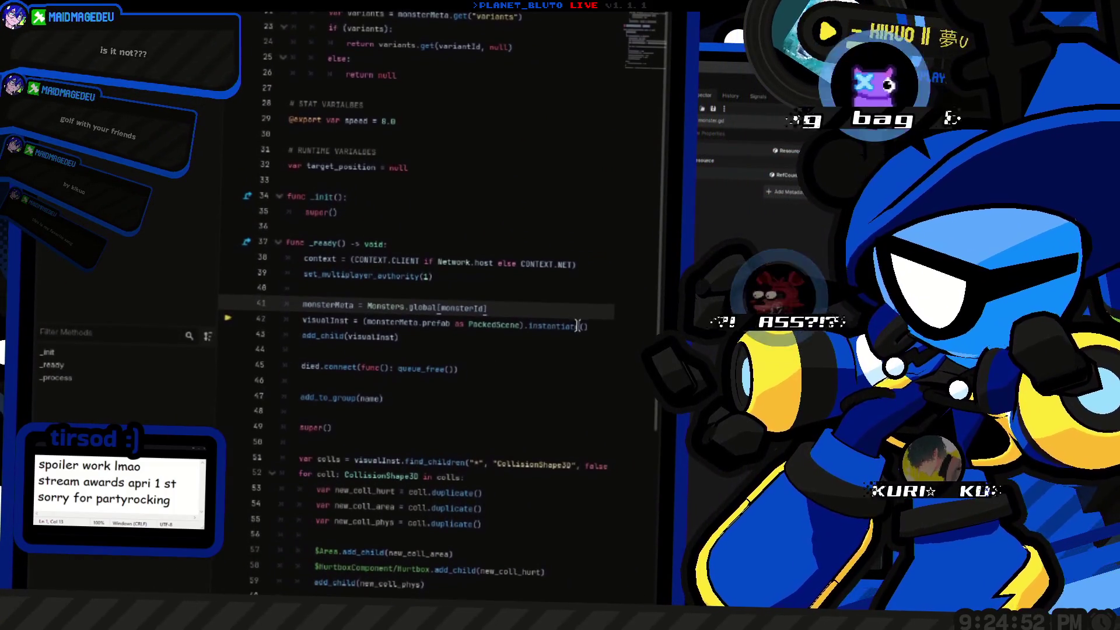
key(Down)
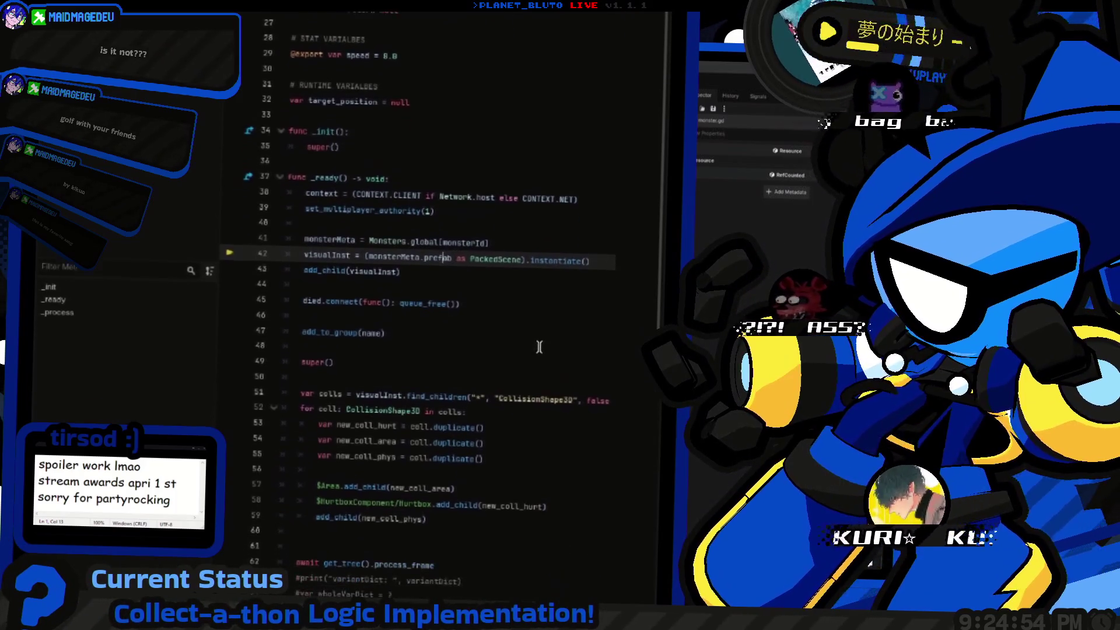
key(Right)
key(Right)
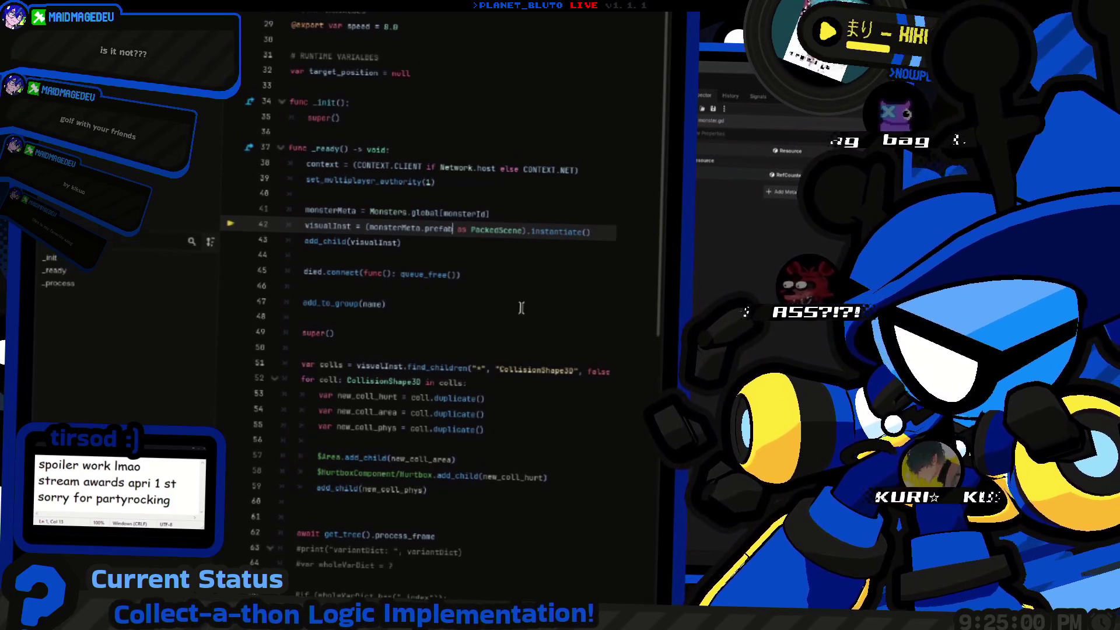
key(ctrl+F2)
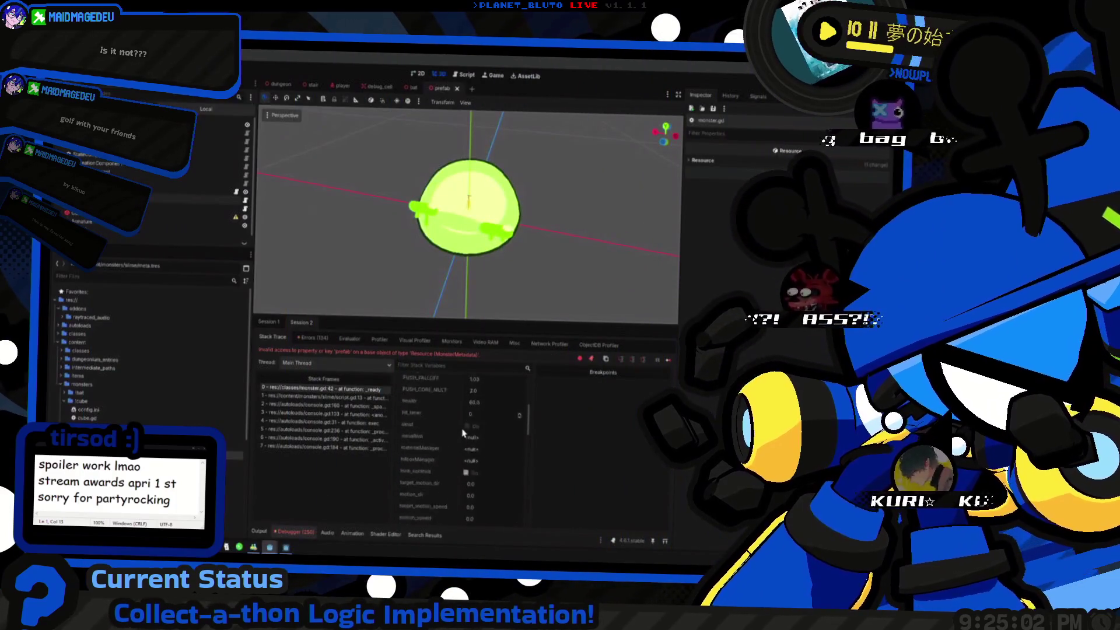
scroll(464, 433, down, 5)
scroll(463, 432, down, 2)
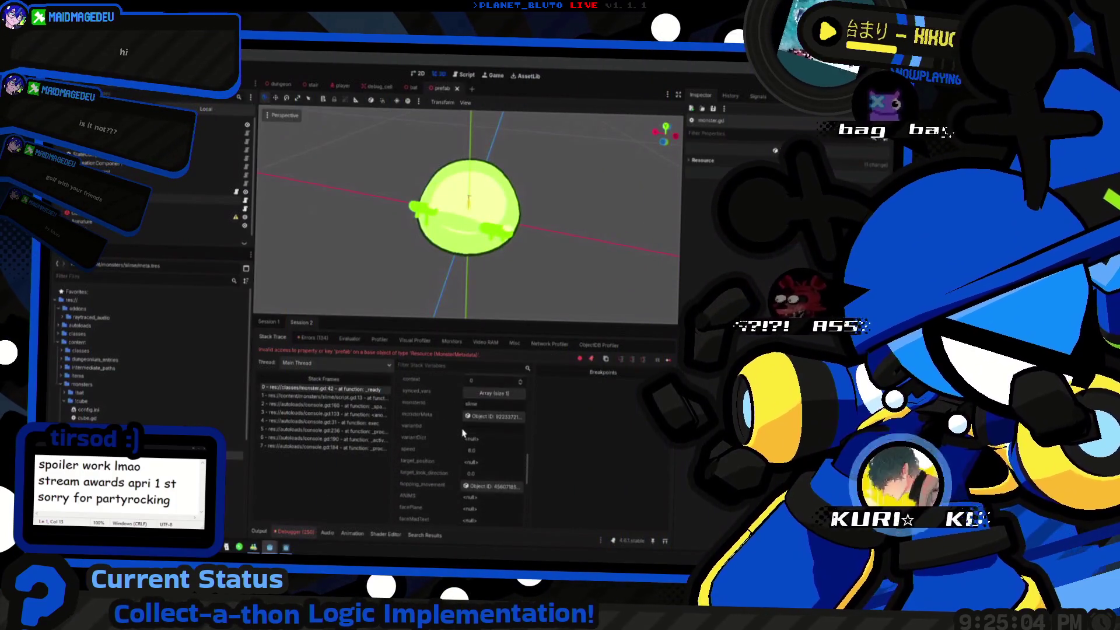
click(474, 418)
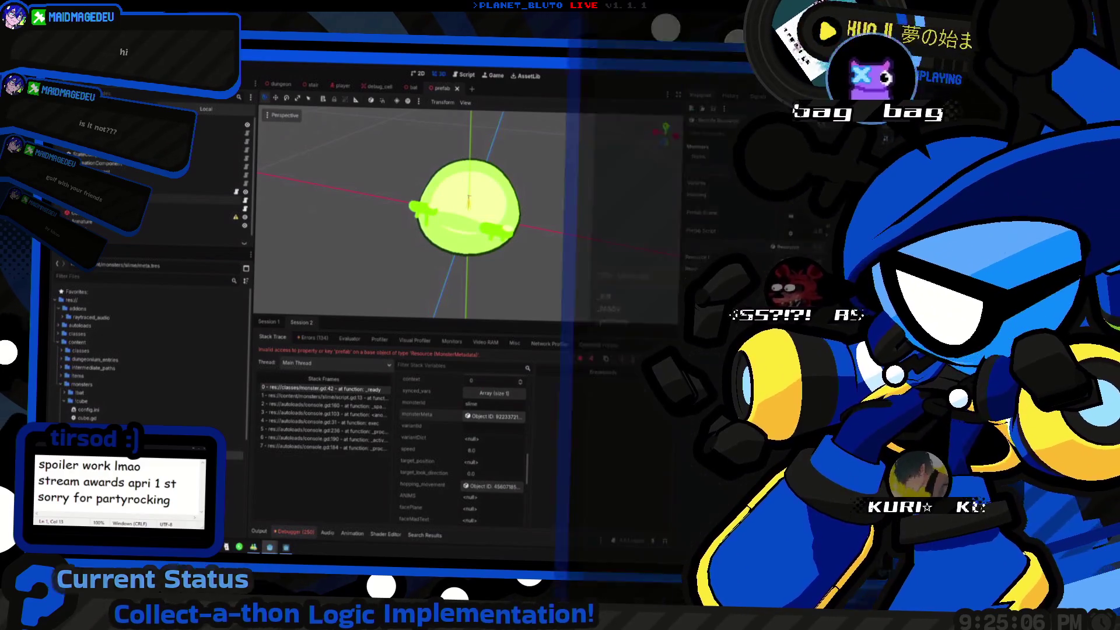
Change line 42 to use monsterMeta.prefab_scene and relaunch the game.
key(ctrl+F3)
text(_scene as PackedScene).instantiate()
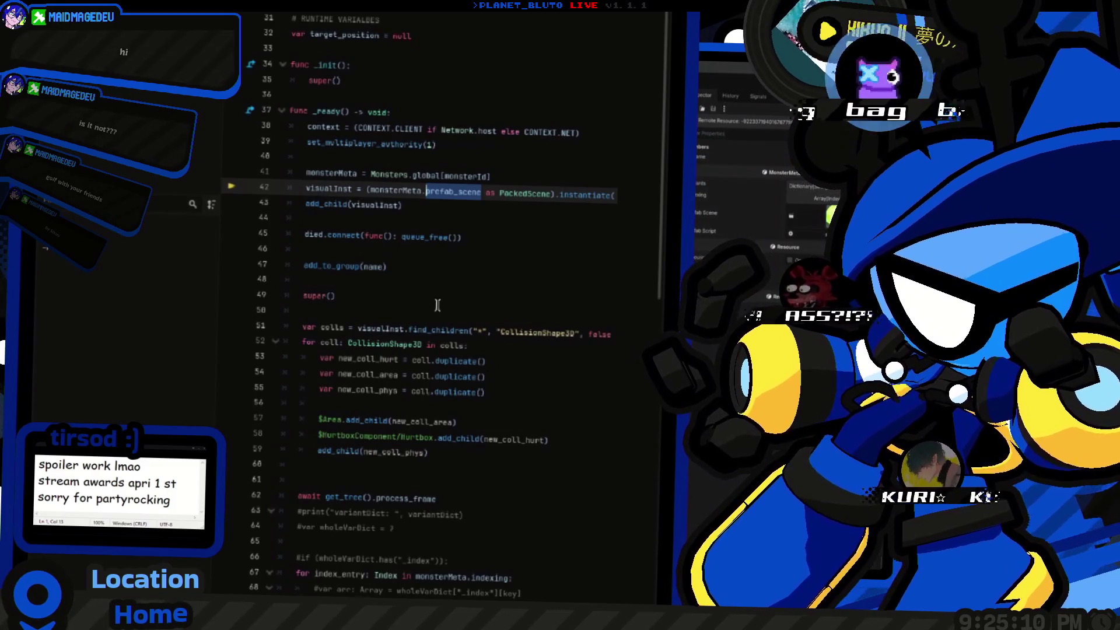
key(ctrl+F2)
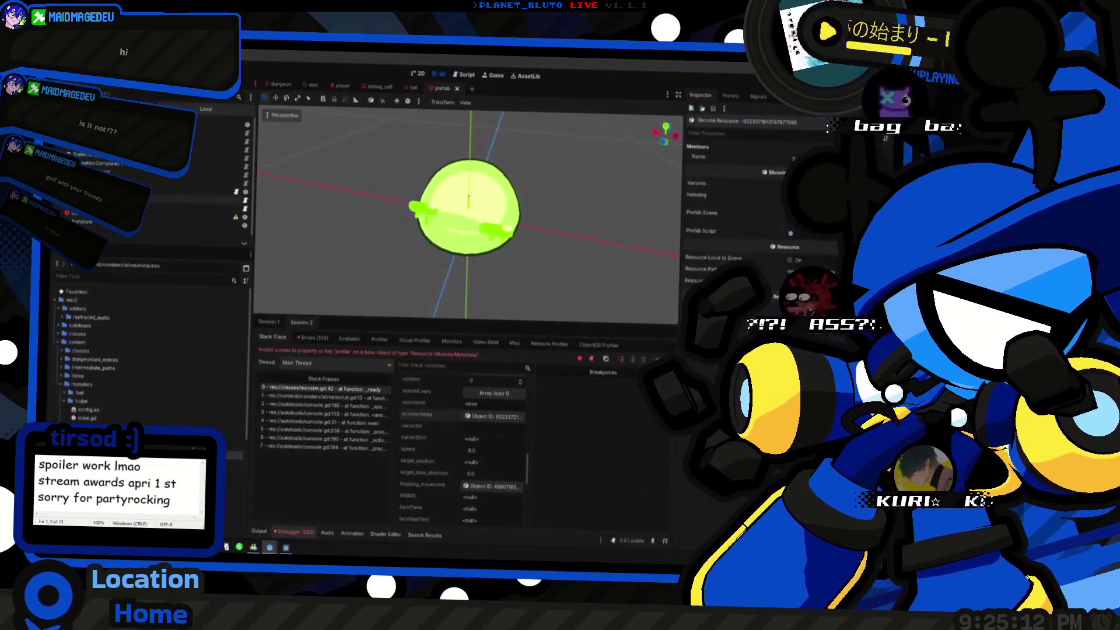
key(F5)
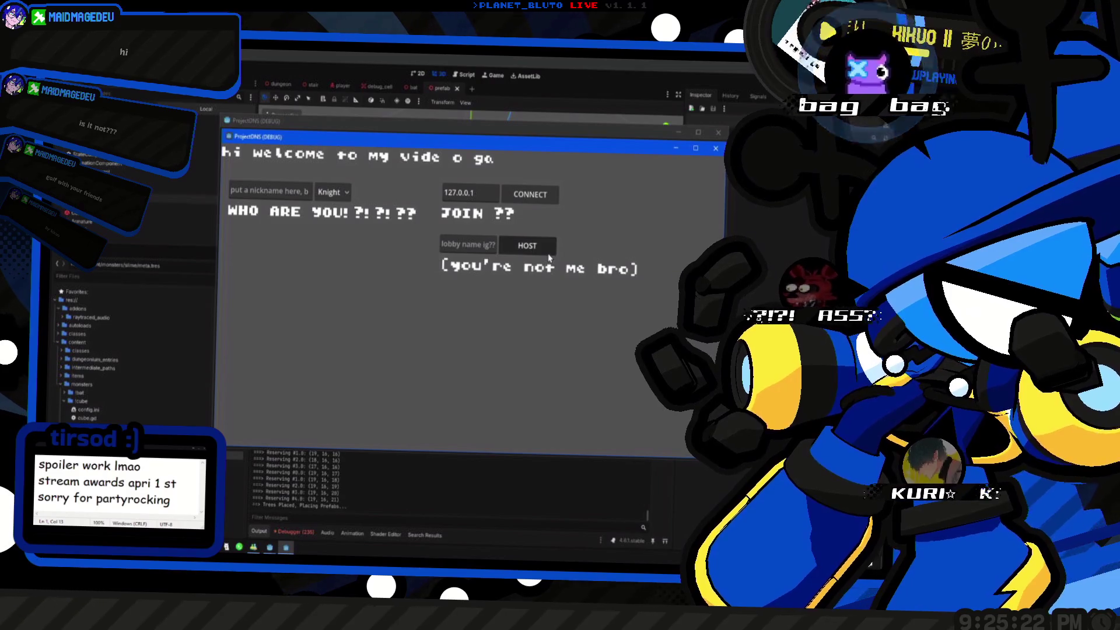
Host a game, walk to the green slime, and kill it with three sword hits.
click(548, 252)
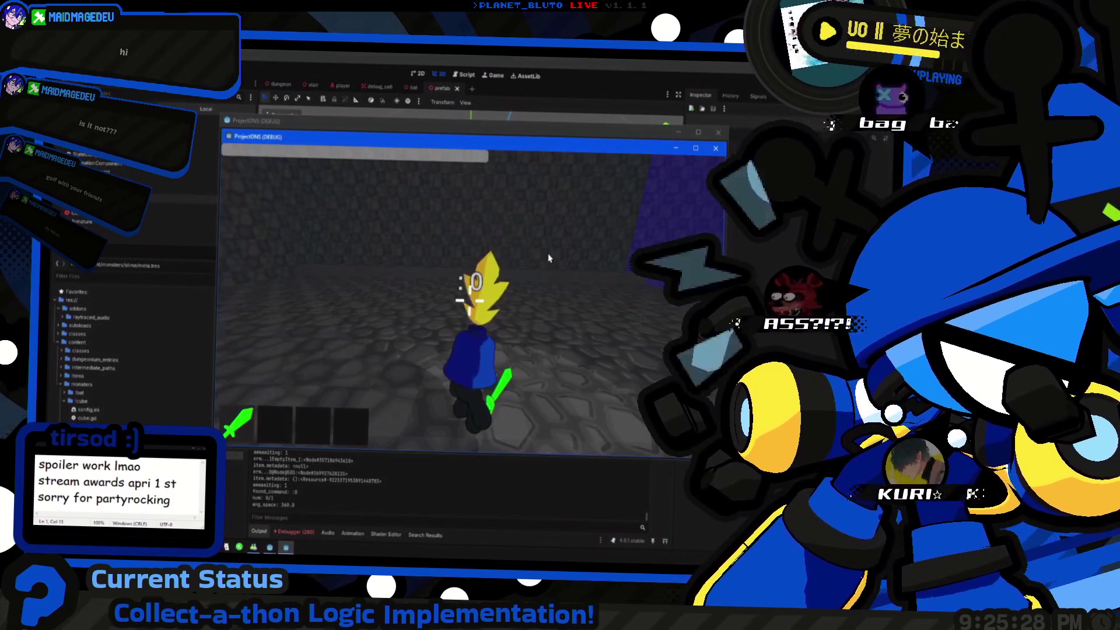
key(a)
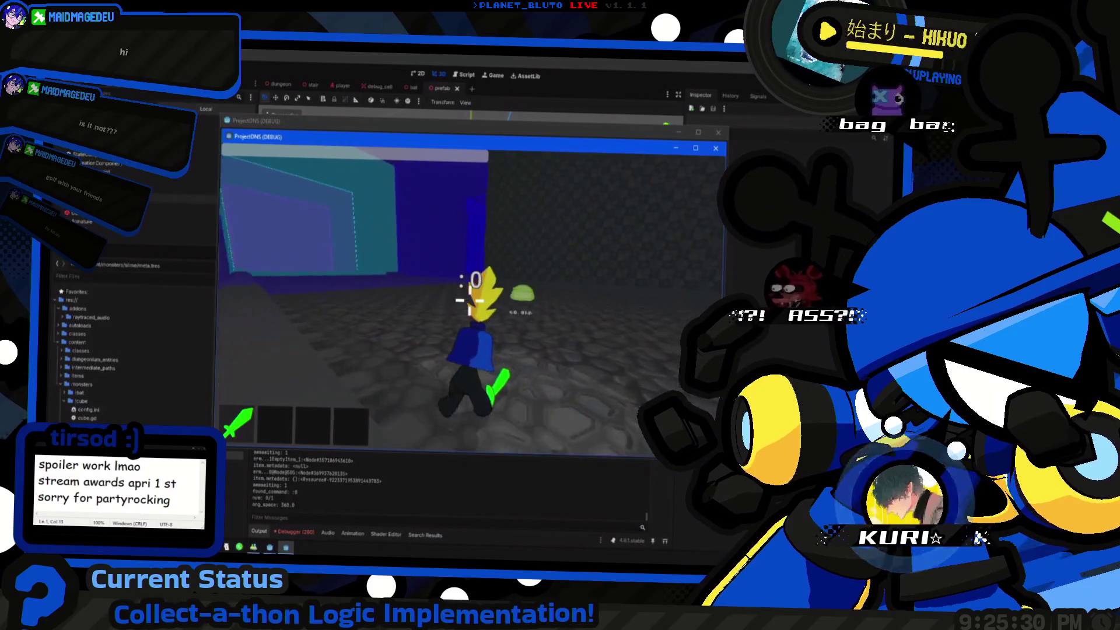
key(w)
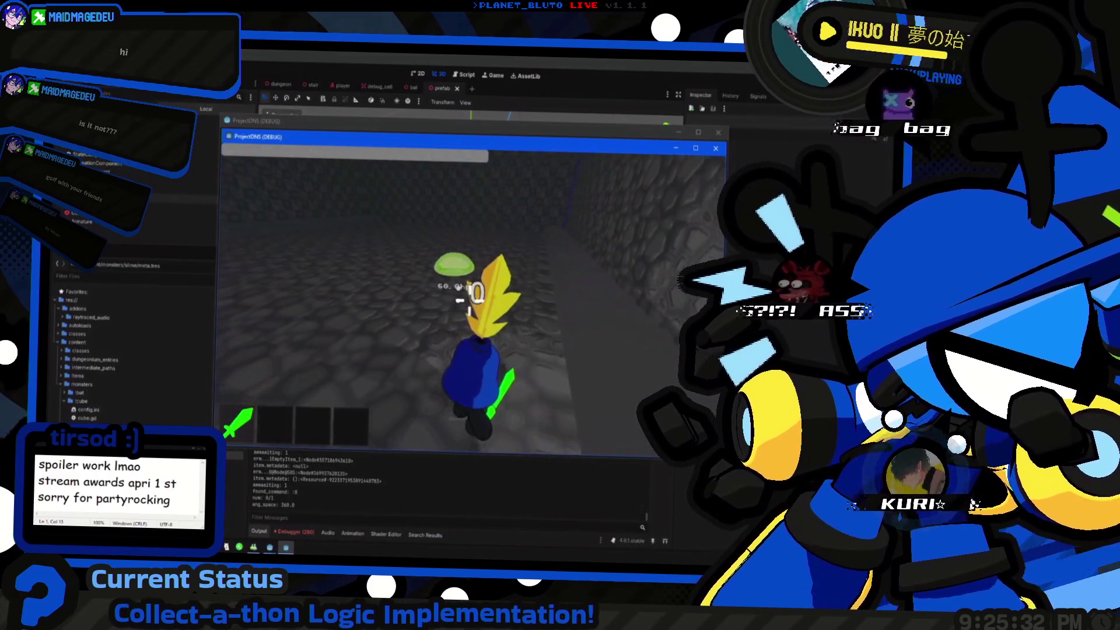
click(470, 296)
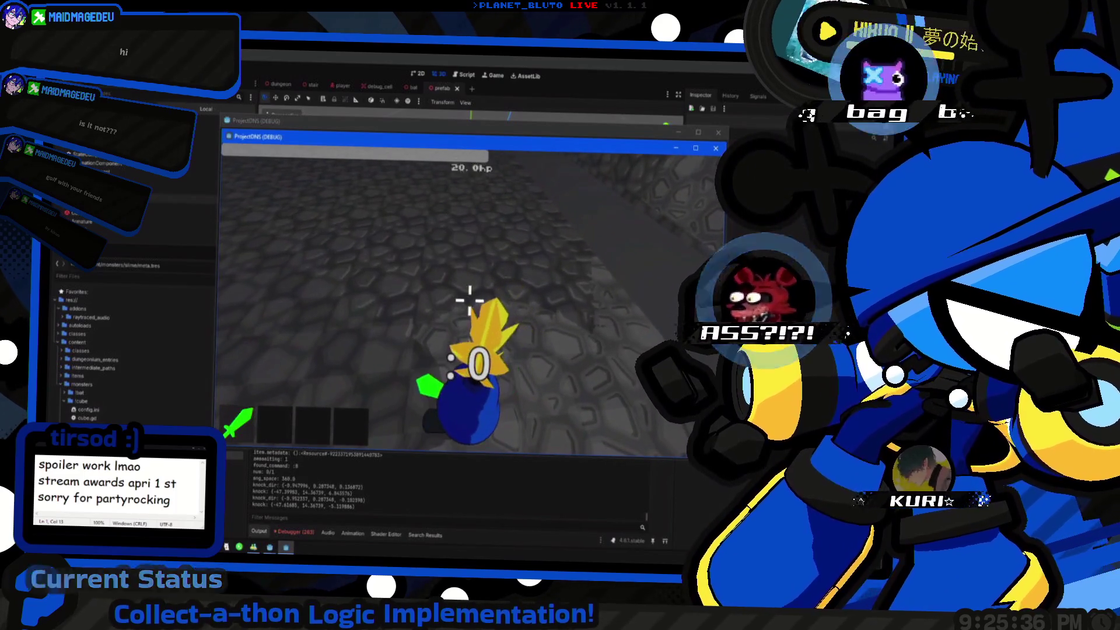
click(469, 300)
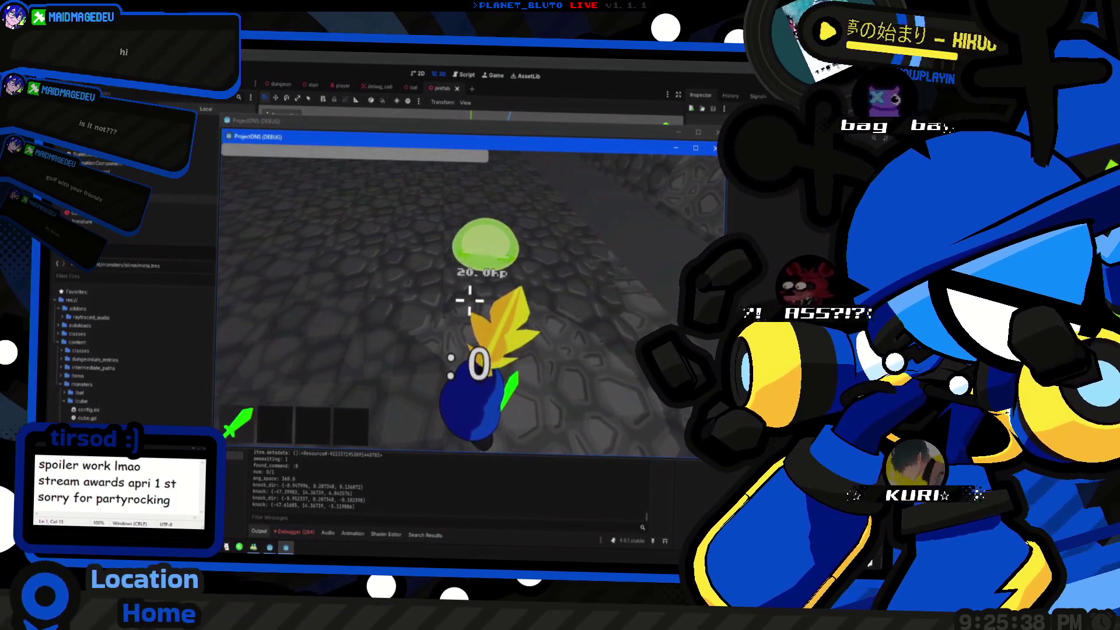
click(470, 299)
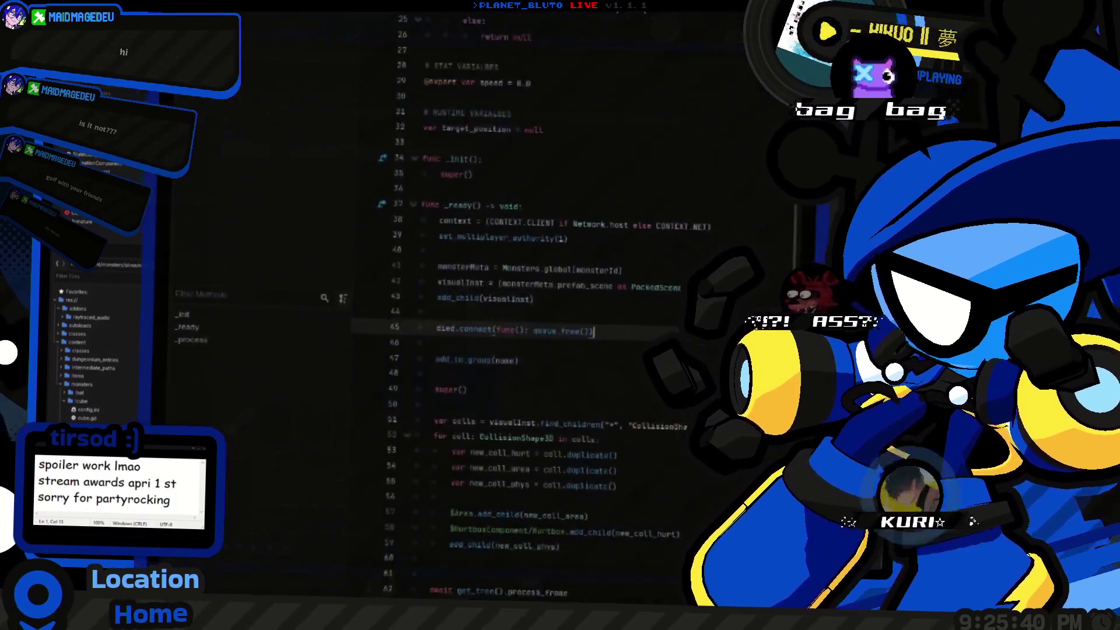
Locate the commented 'setting index' debug print on line 85 and its wholeVarDict reference.
scroll(414, 307, down, 4)
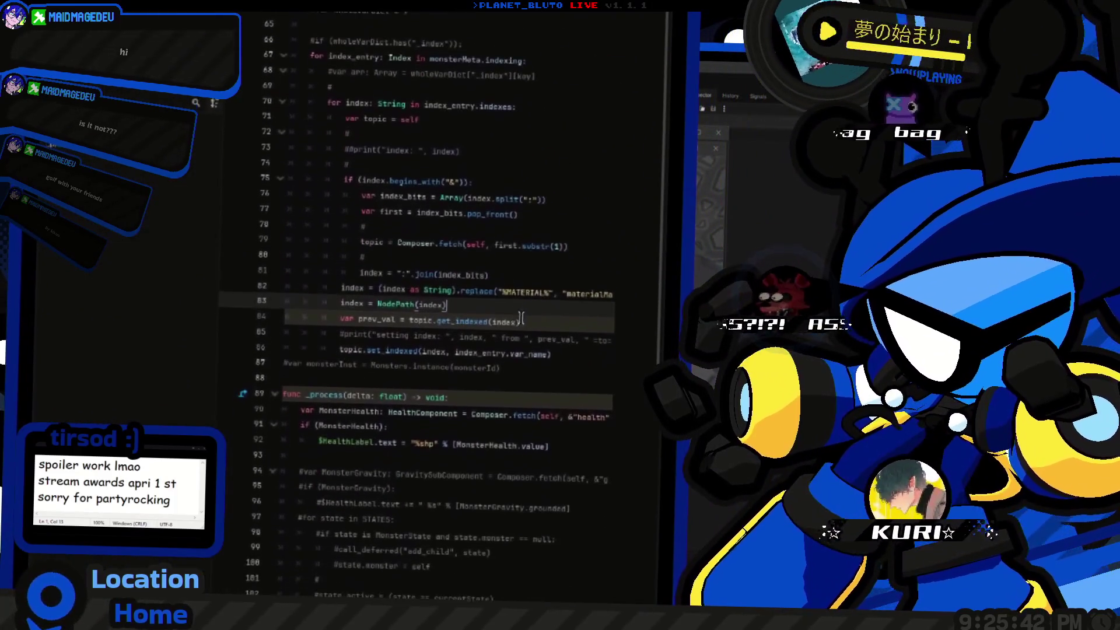
click(553, 303)
key(End)
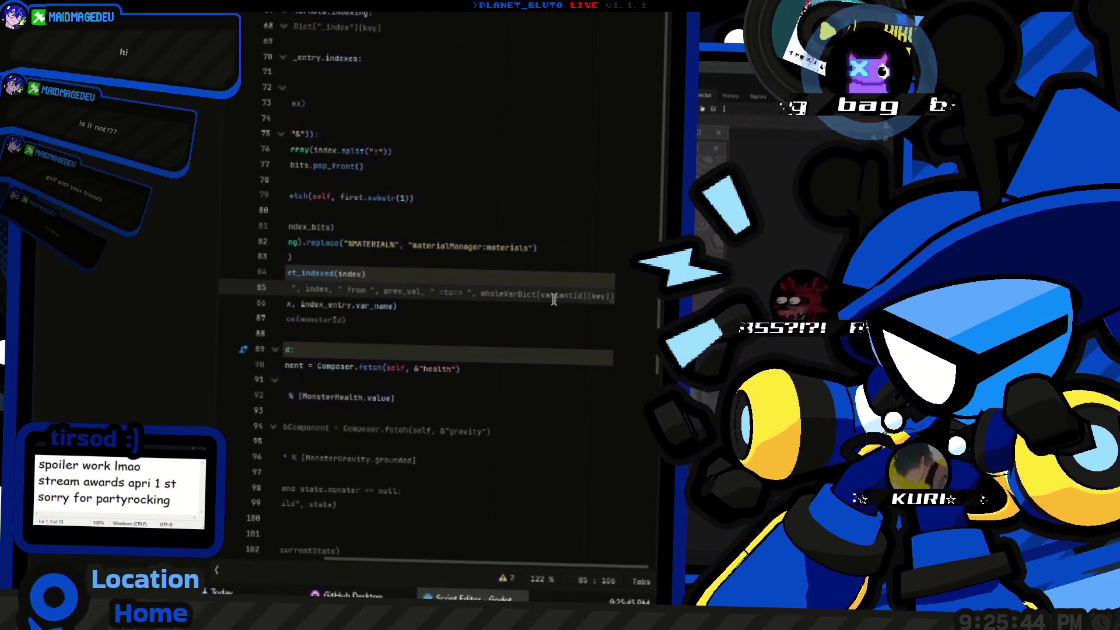
key(BackSpace)
key(ctrl+Left)
key(ctrl+Left)
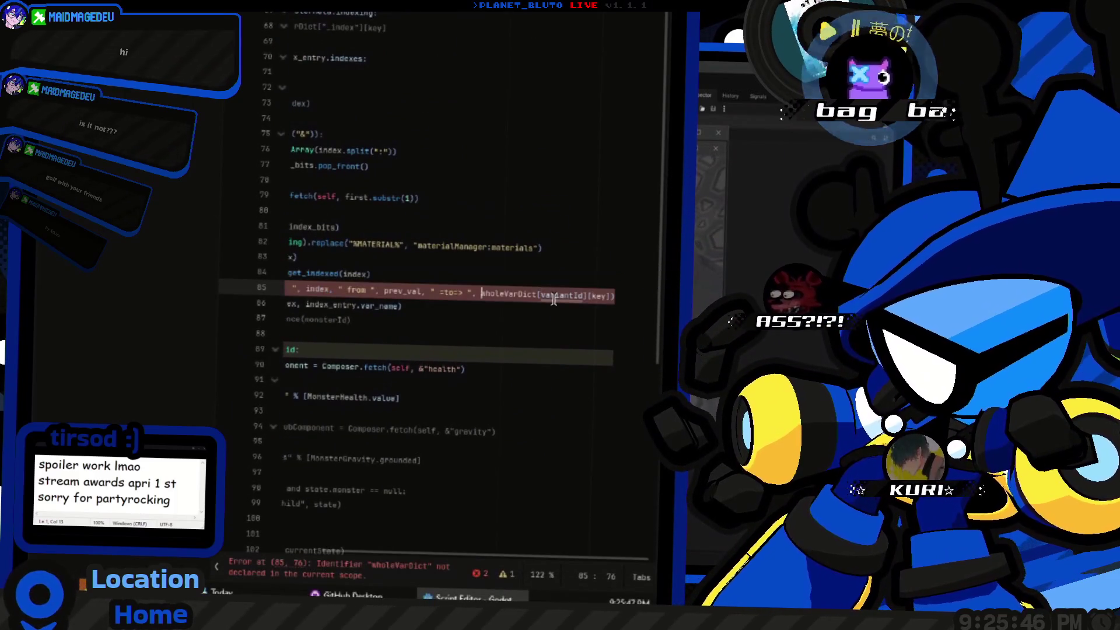
key(Down)
key(Up)
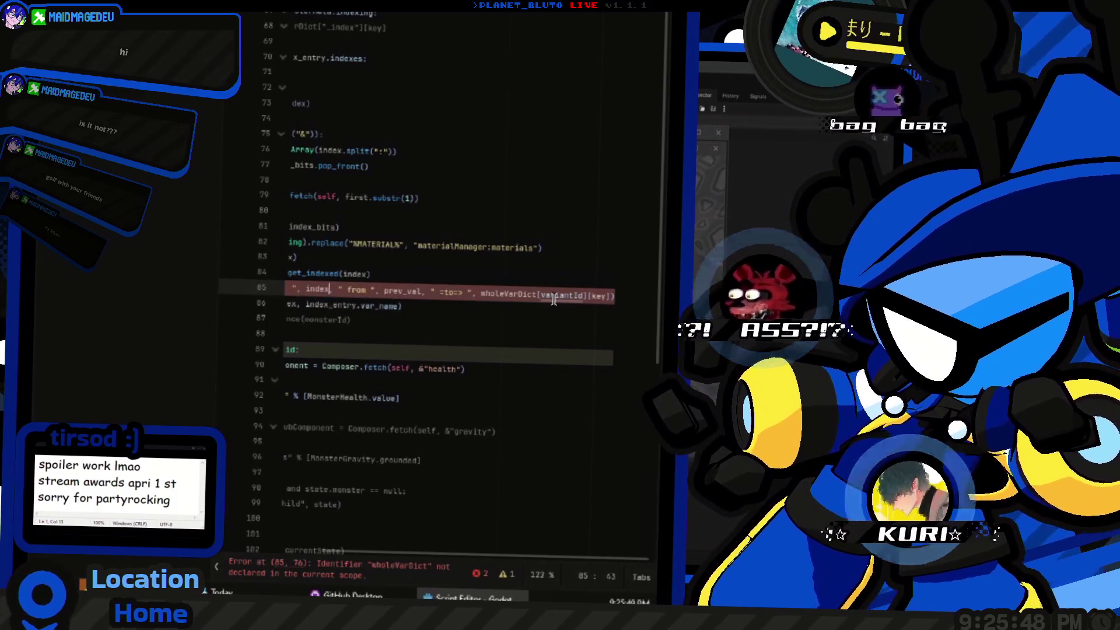
Rework the line 85 print to report index_entry.var_name instead of wholeVarDict[variantId][key].
key(End)
scroll(553, 299, down, 8)
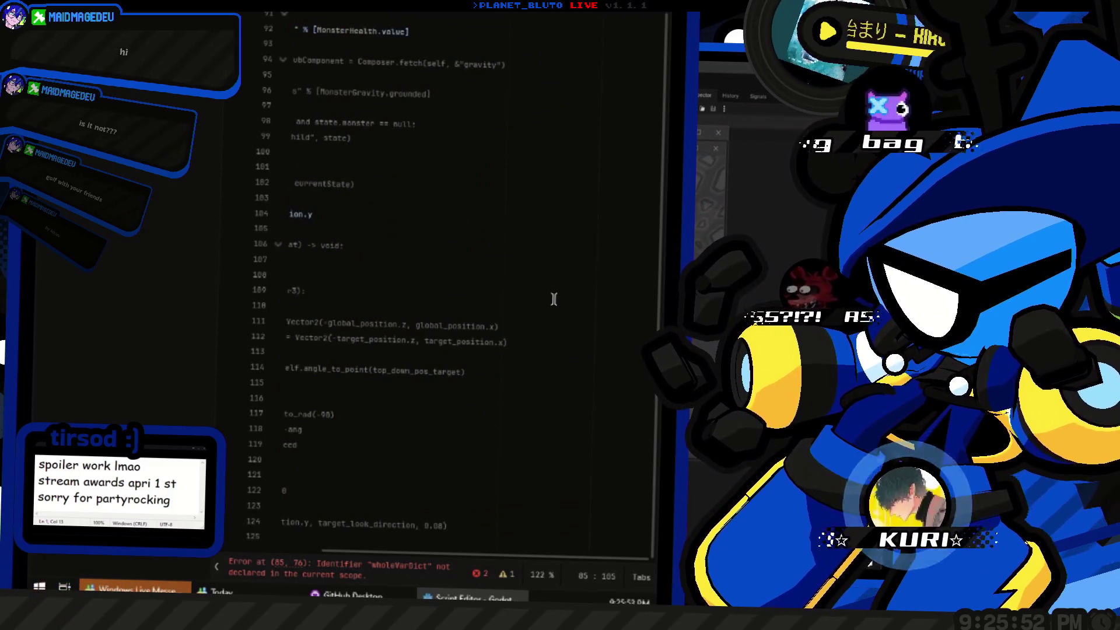
key(Home)
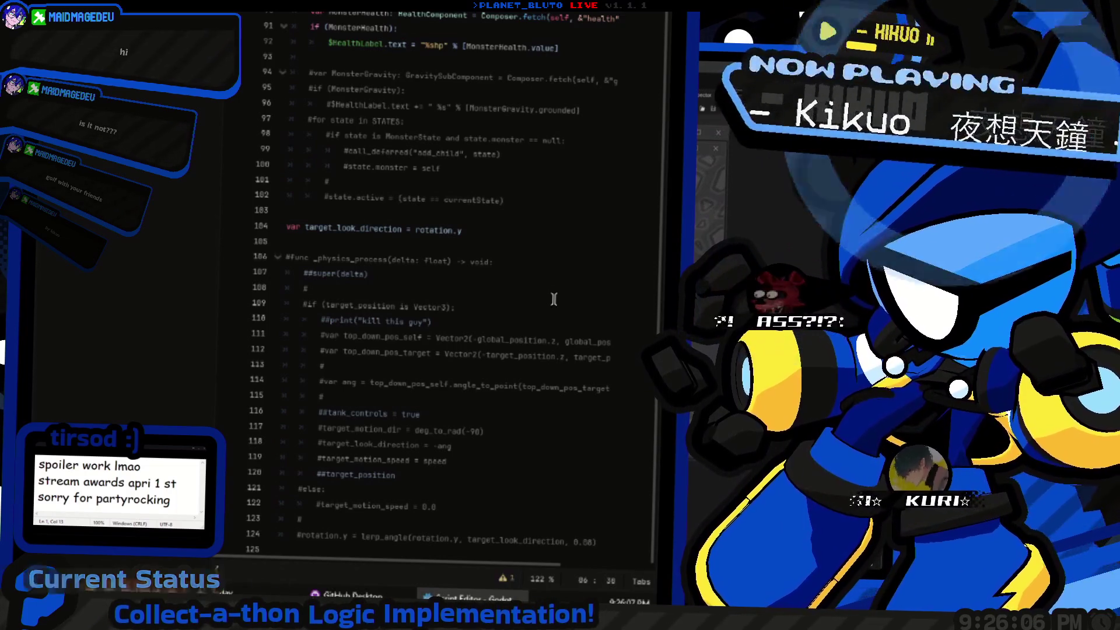
scroll(553, 299, up, 8)
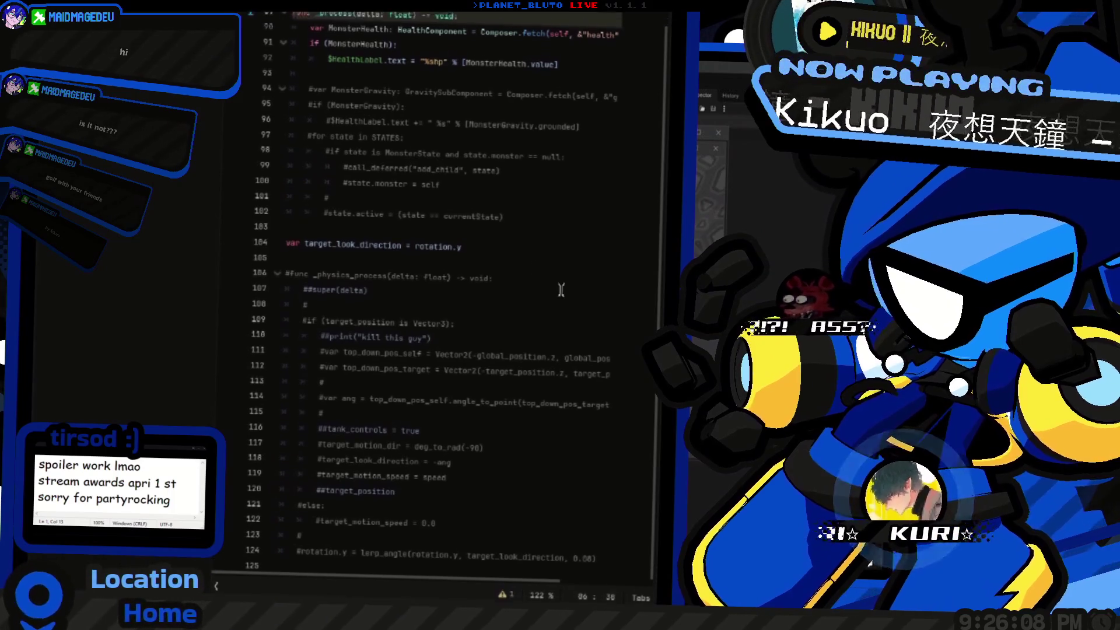
scroll(437, 290, up, 4)
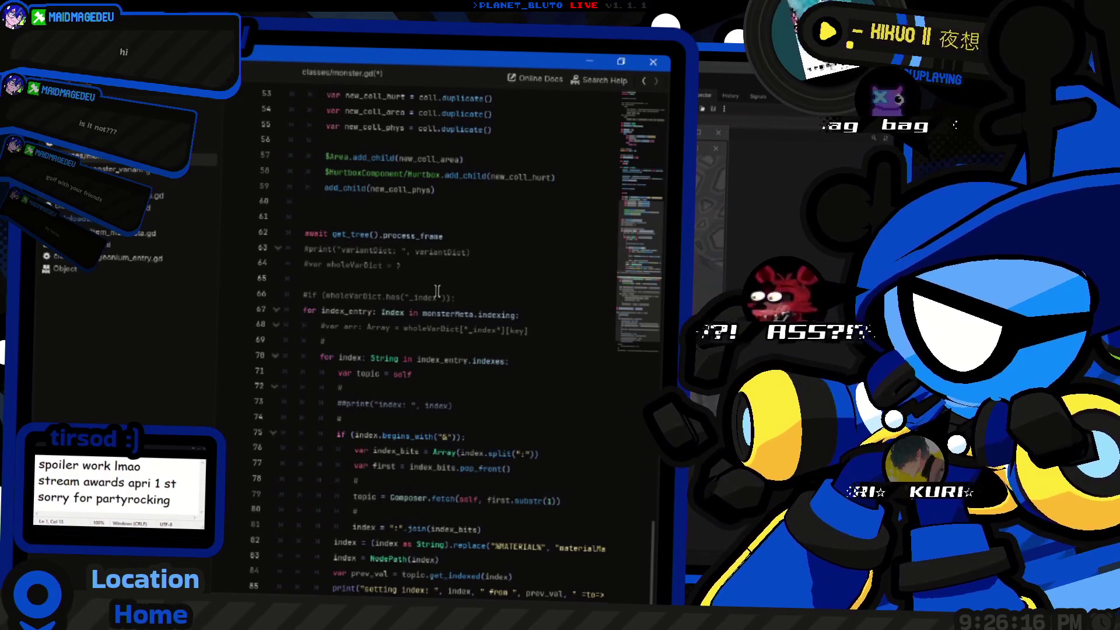
key(End)
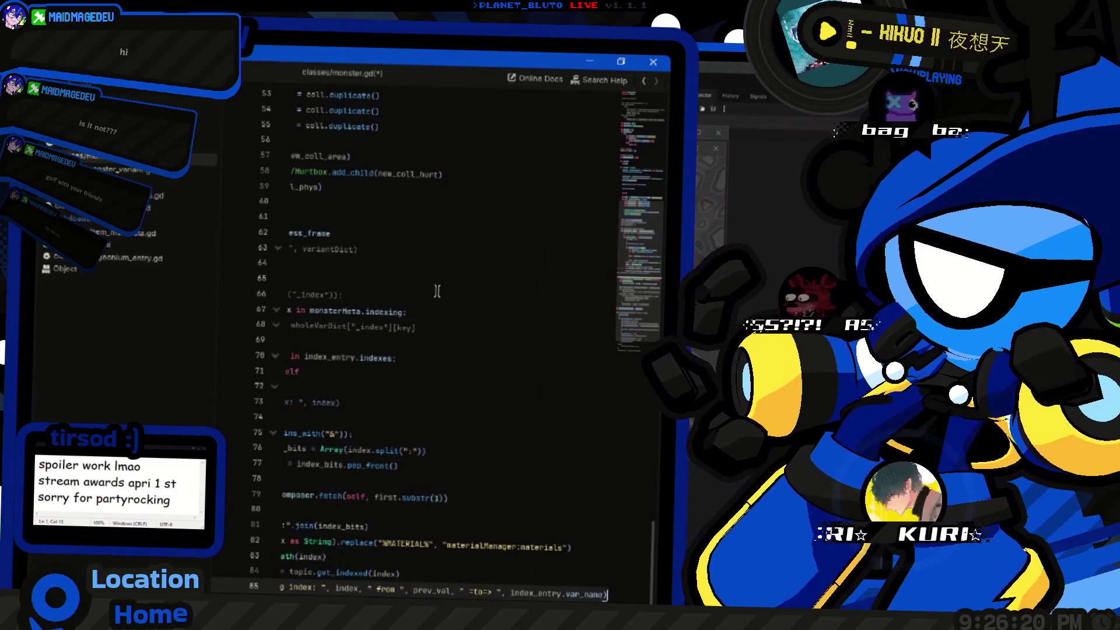
key(Home)
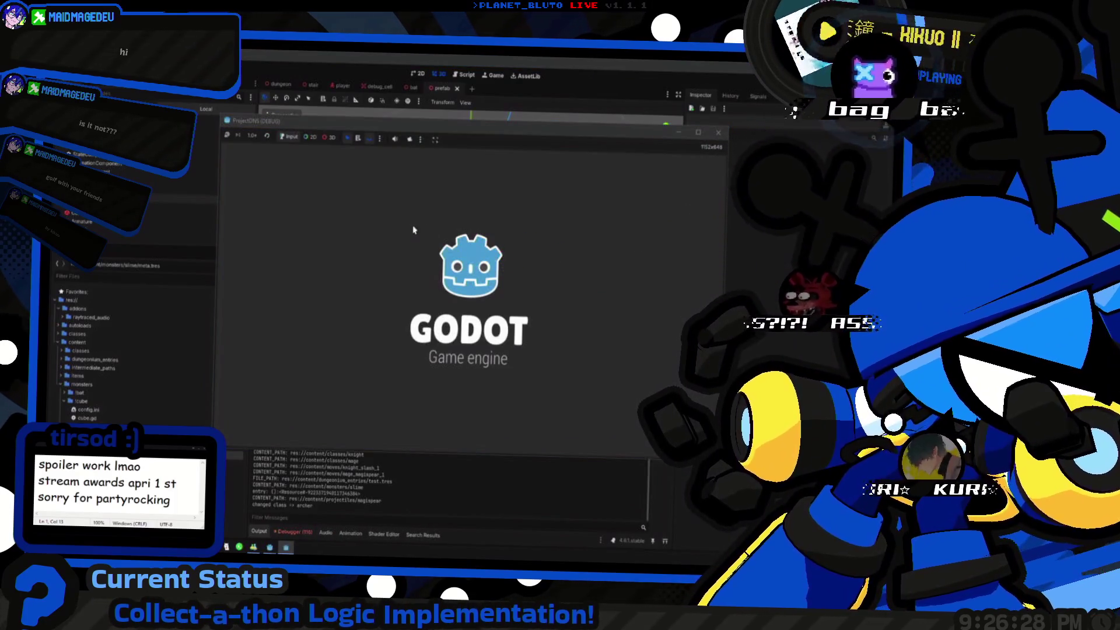
Choose a player class in the lobby and run the console command spawning a slime.
click(345, 195)
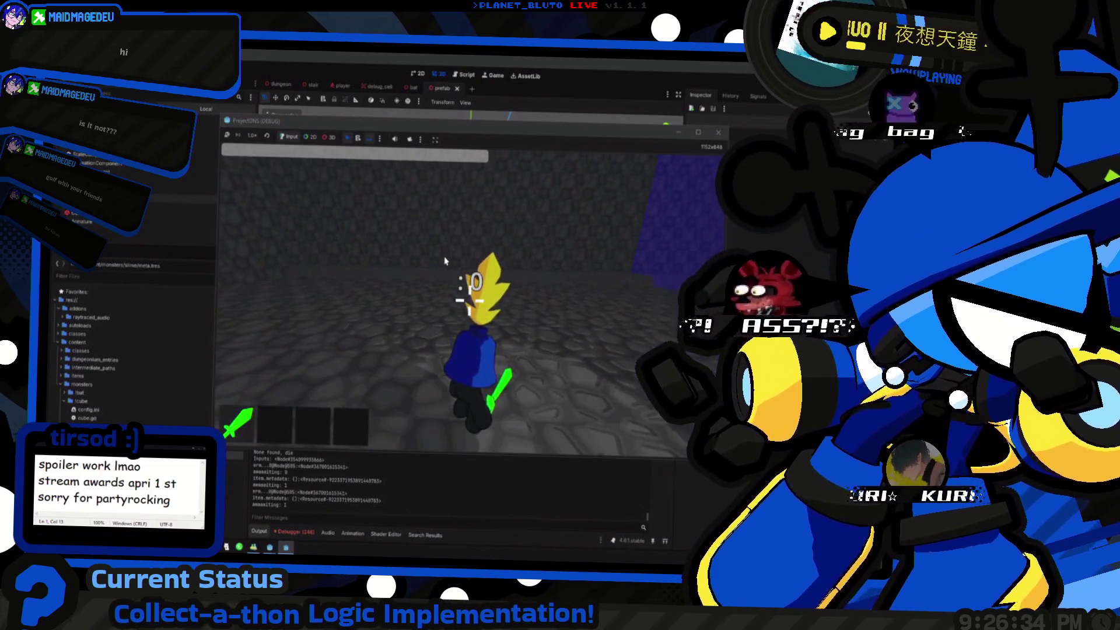
key(grave)
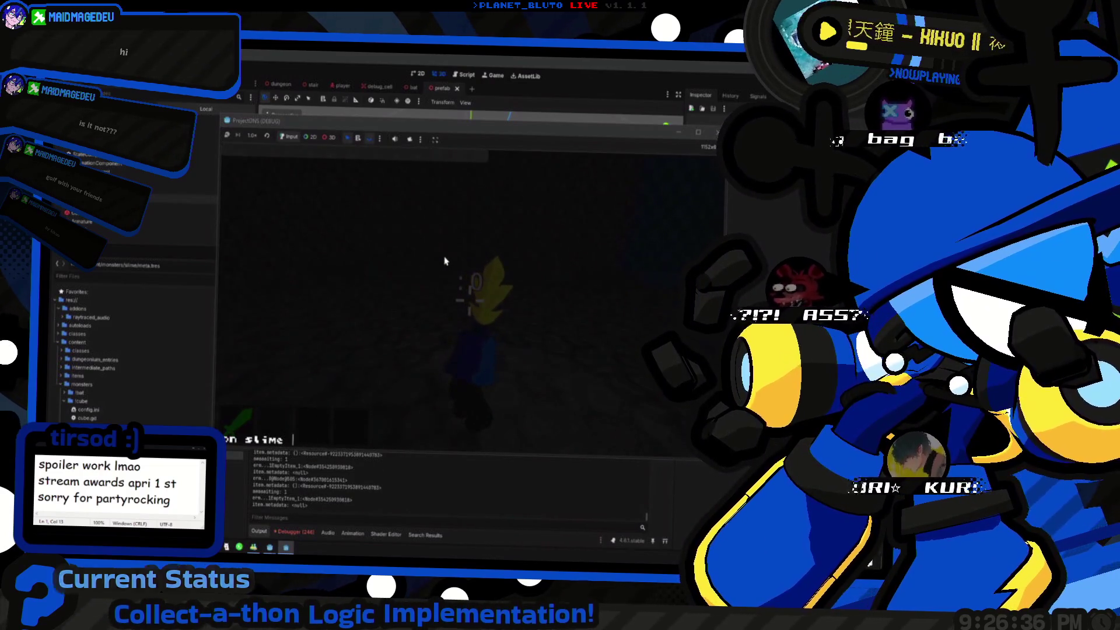
key(Return)
Walk to the slime and kill it with sword hits, dropping it from 60 to 0 hp.
key(w)
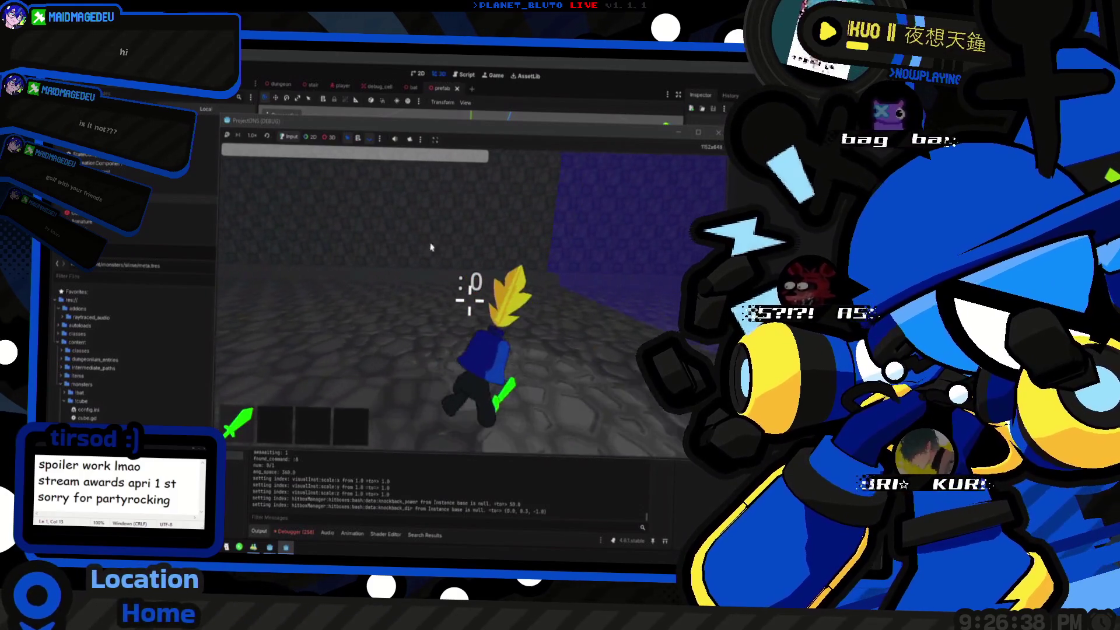
click(461, 300)
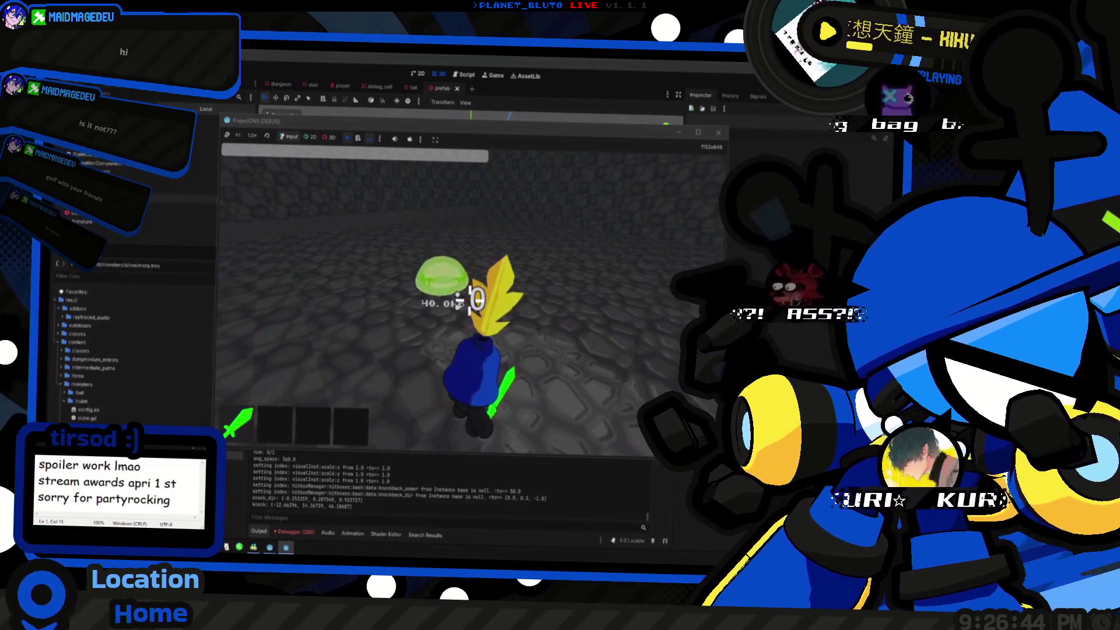
click(475, 300)
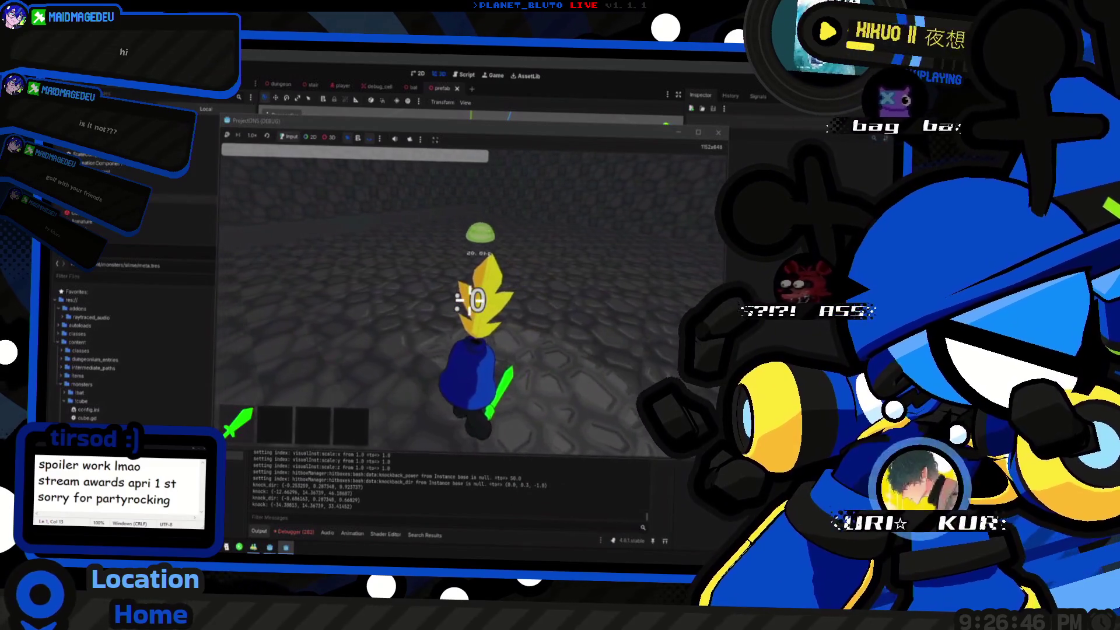
click(472, 300)
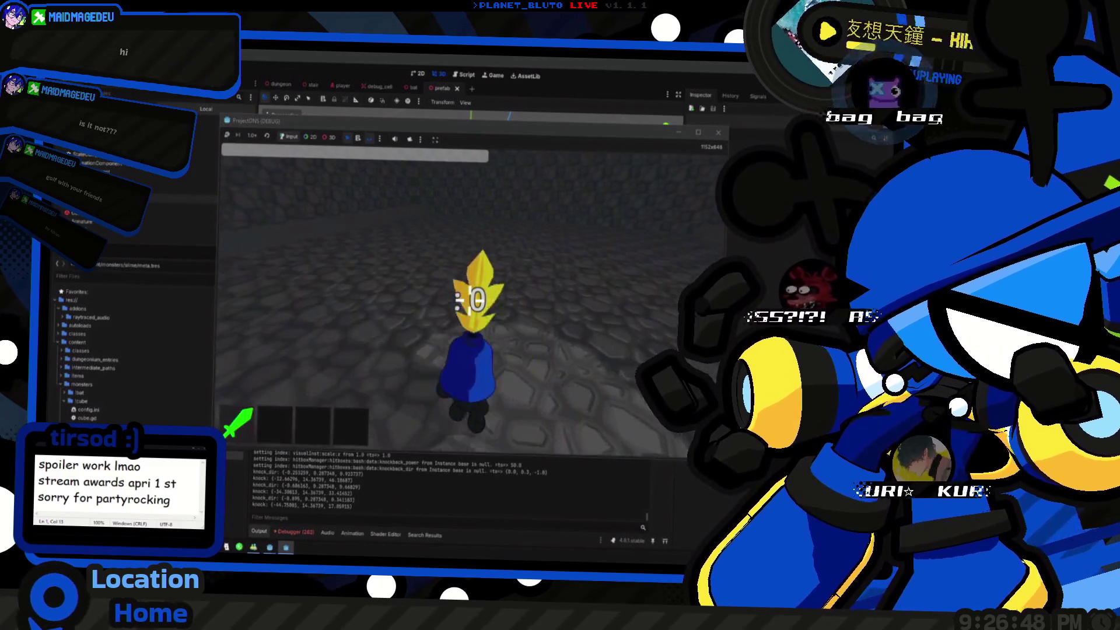
click(467, 298)
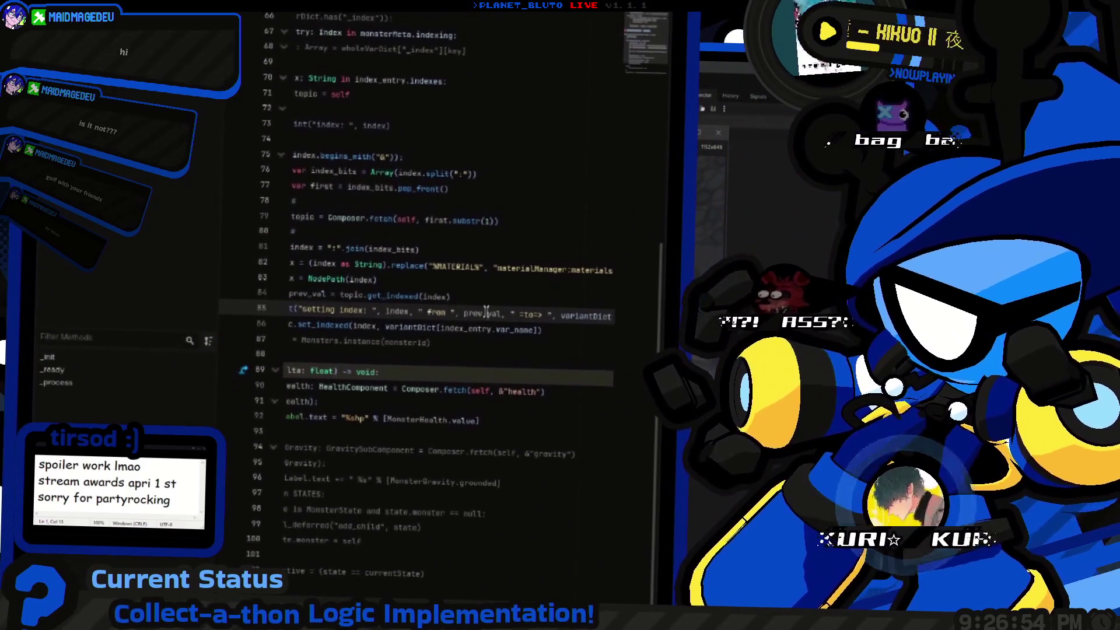
Rewrite line 86 as topic.set_indexed(index, variantDict[index_entry.var_name]).
double_click(485, 311)
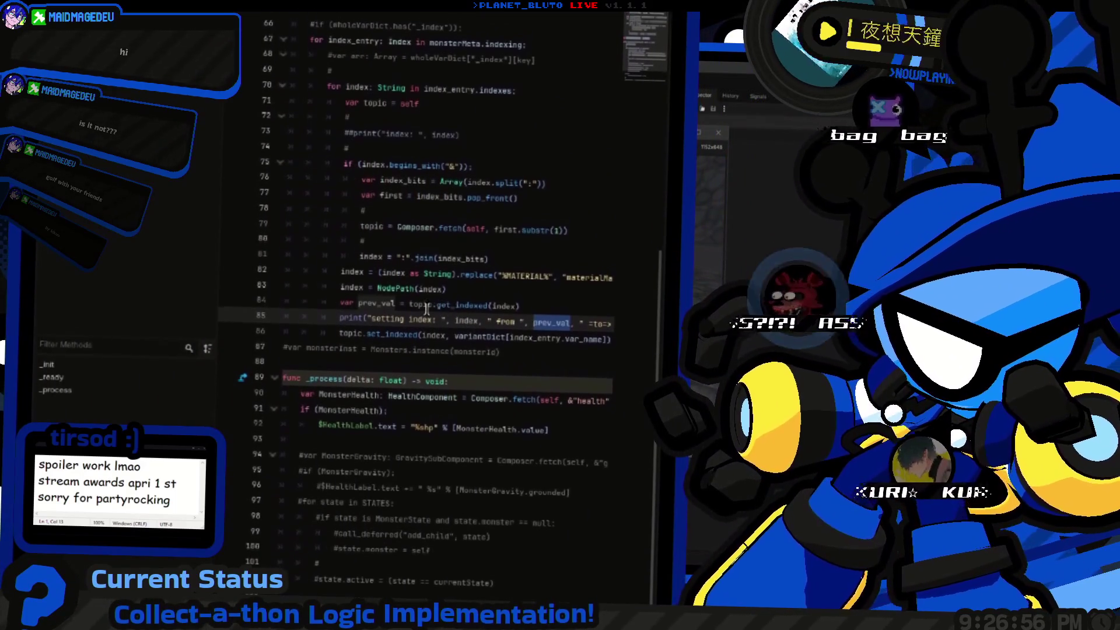
double_click(420, 293)
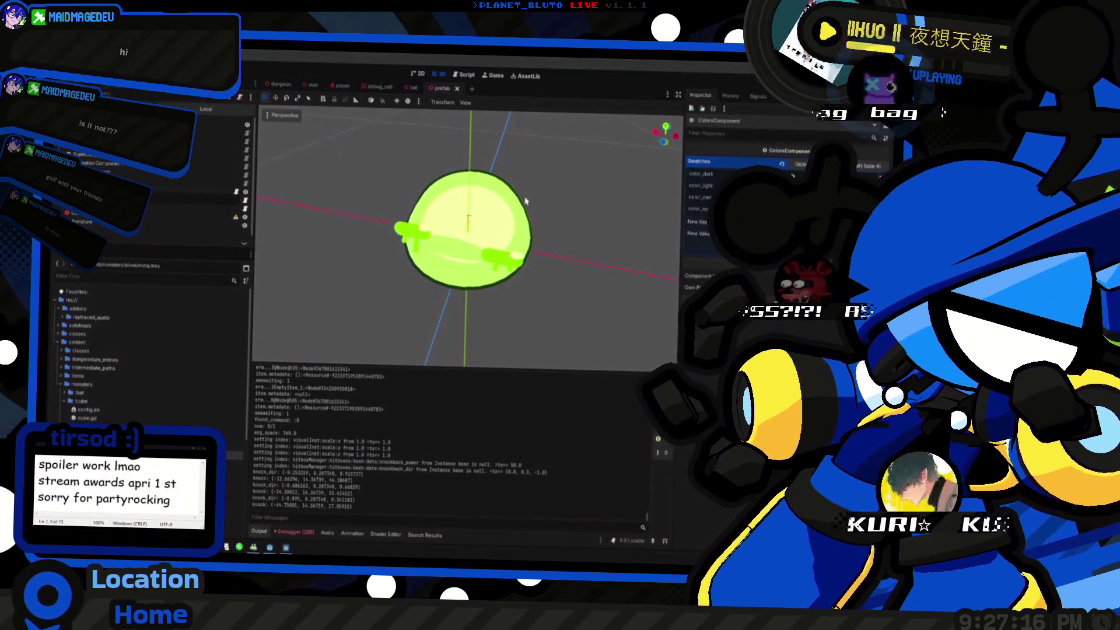
key(ctrl+F3)
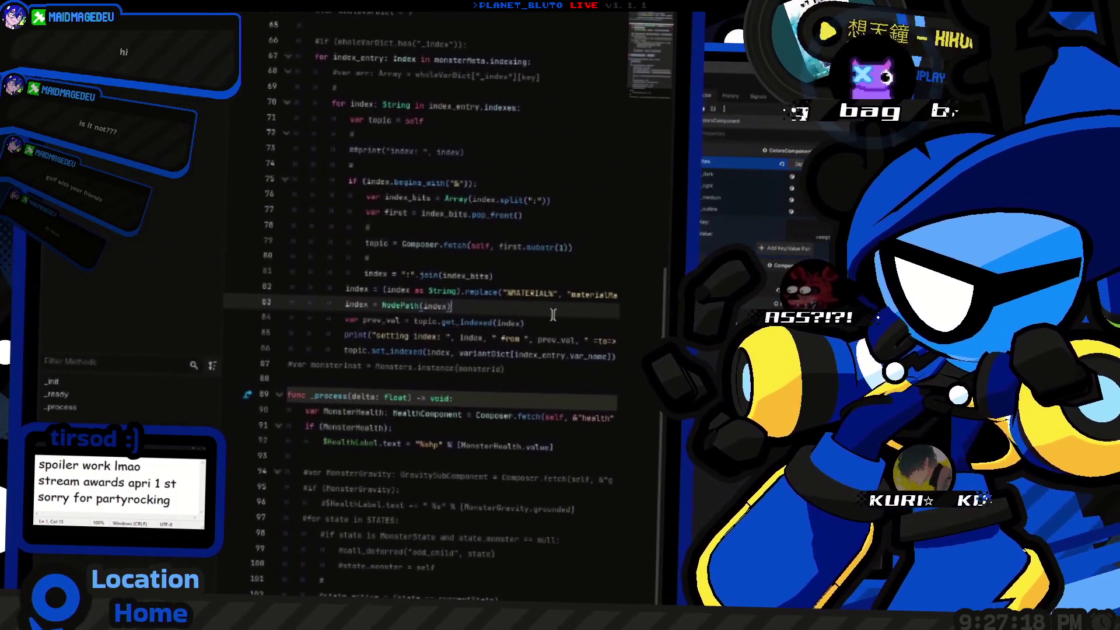
Check monster_variant.gd's exports (name 'Unnamed Variant', health 60.0), then return to monster.gd.
scroll(408, 250, up, 2)
scroll(409, 249, up, 10)
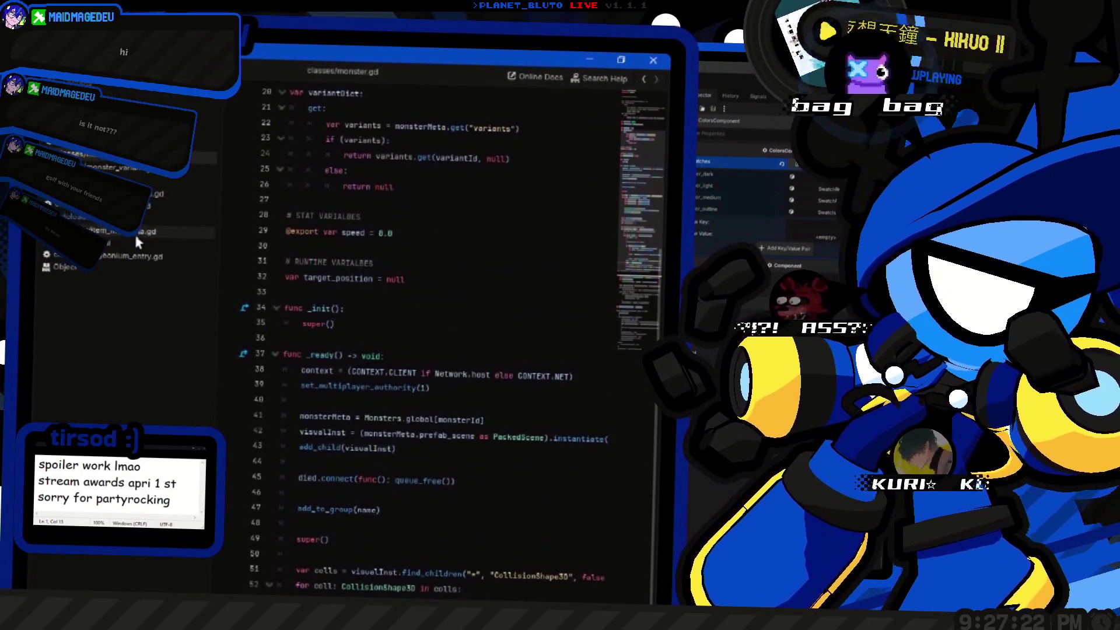
click(139, 171)
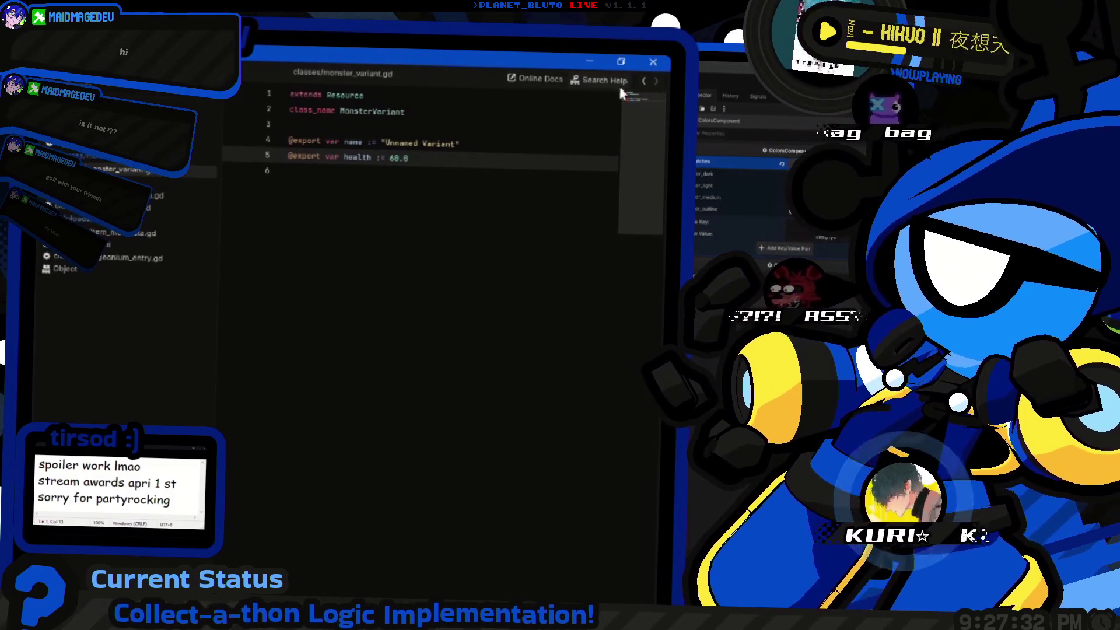
click(645, 83)
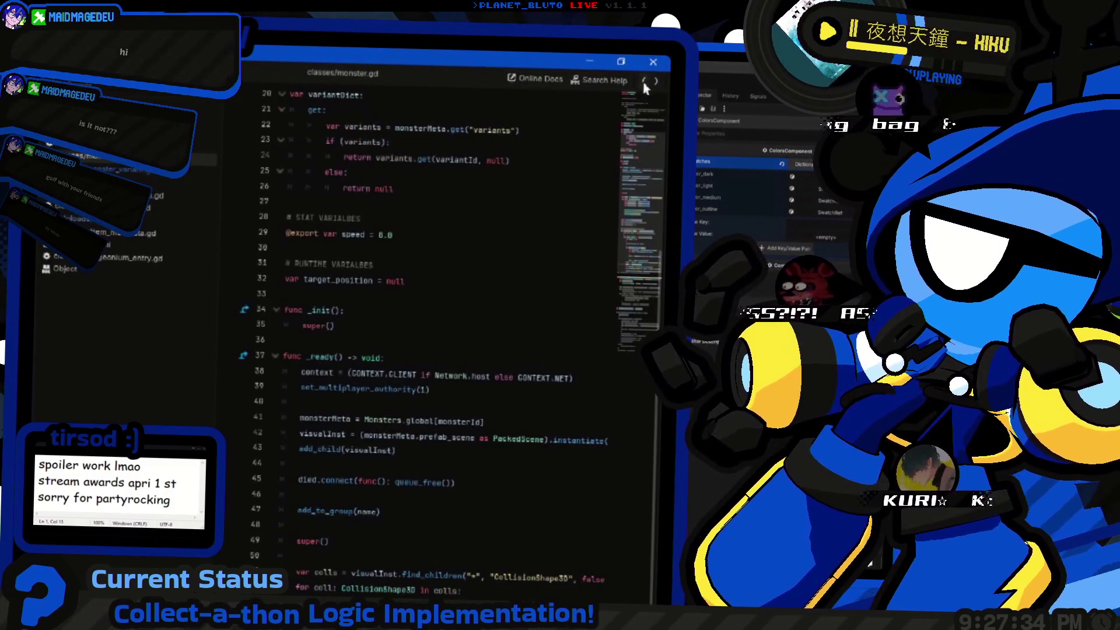
scroll(429, 331, down, 15)
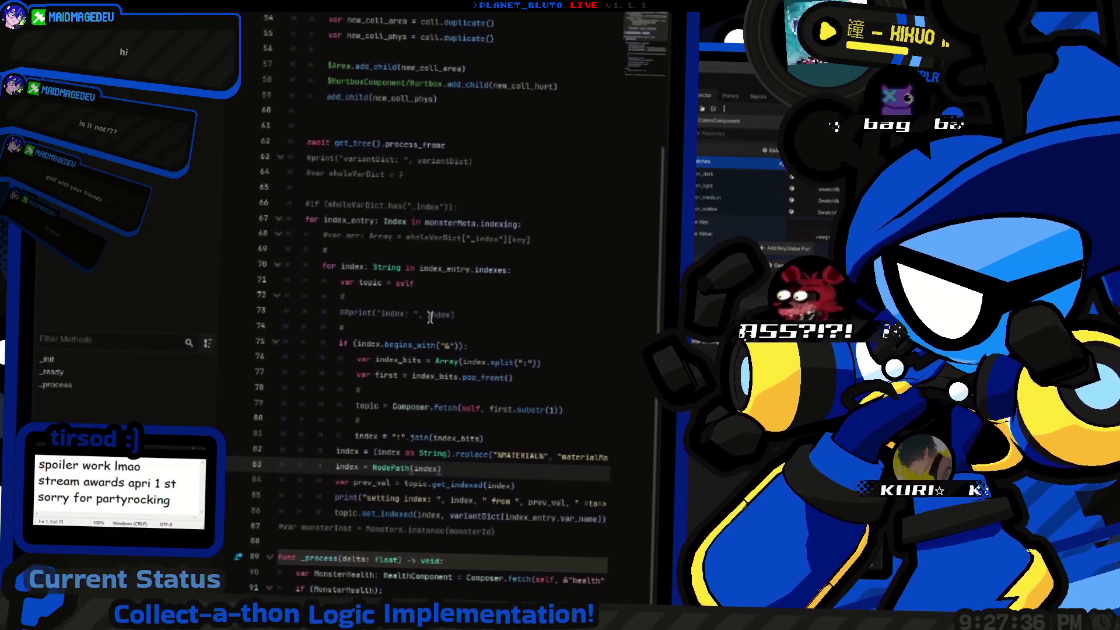
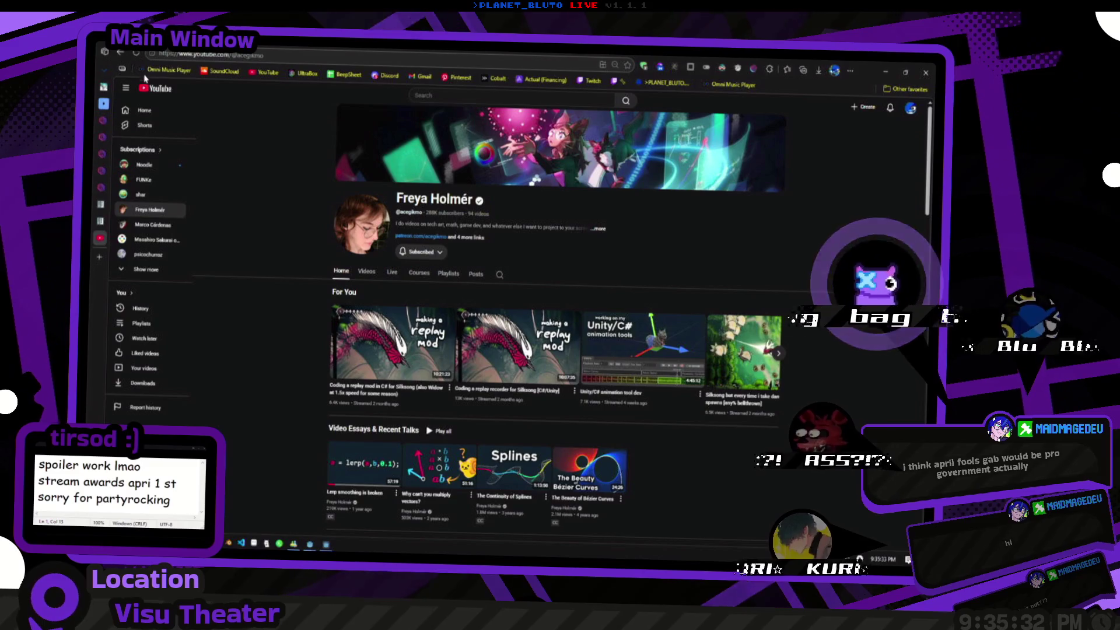
Return from the channel page to the XO laptop Short, pause and resume it, then scroll on.
click(120, 54)
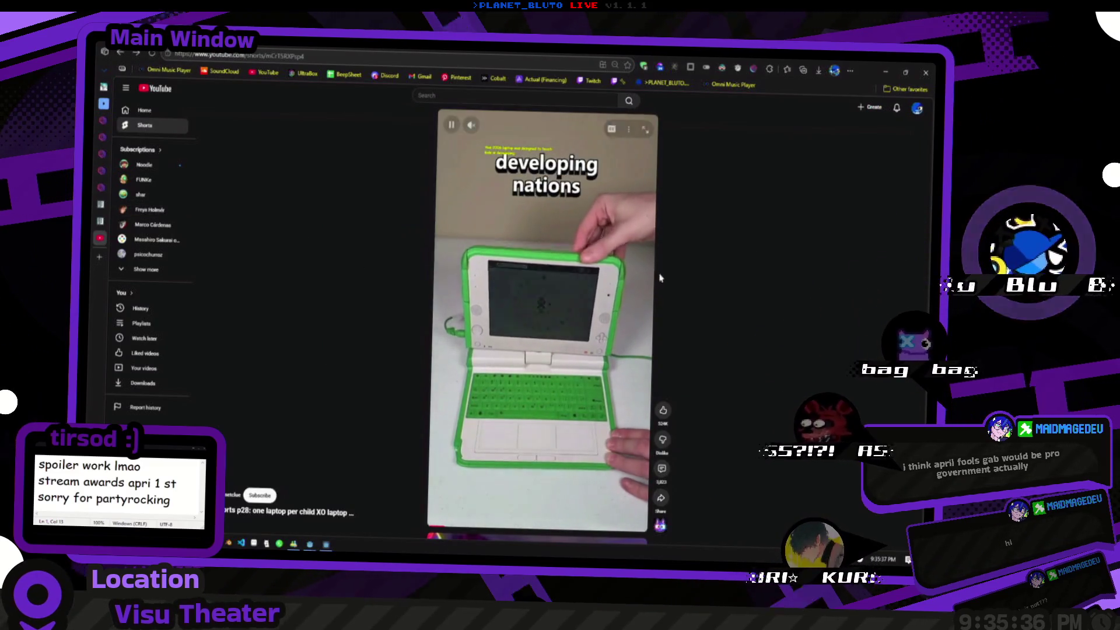
click(531, 262)
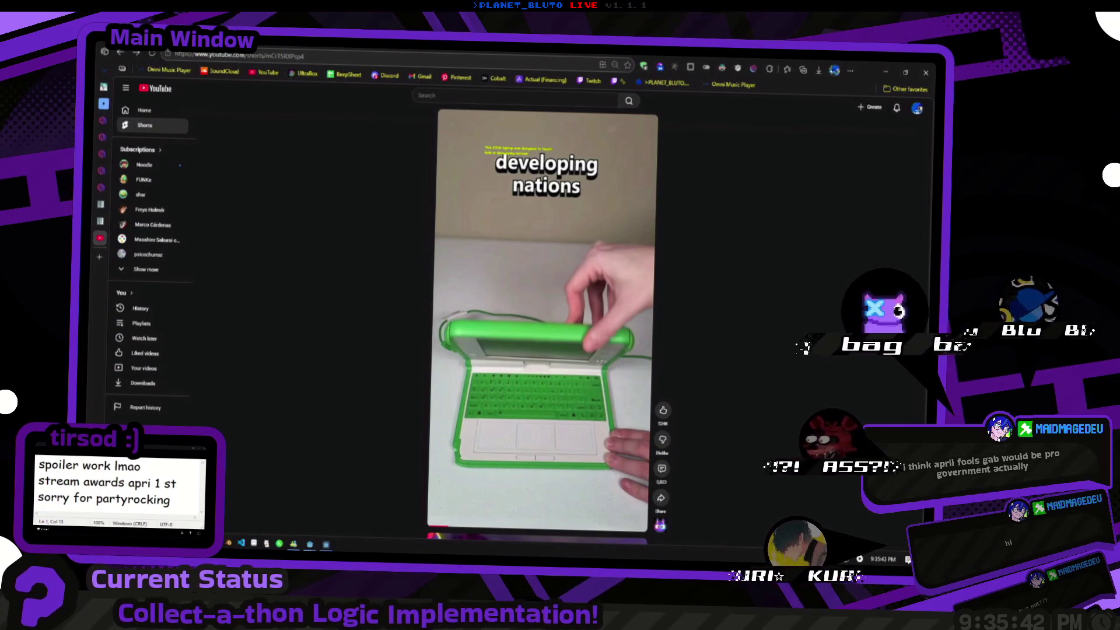
click(492, 196)
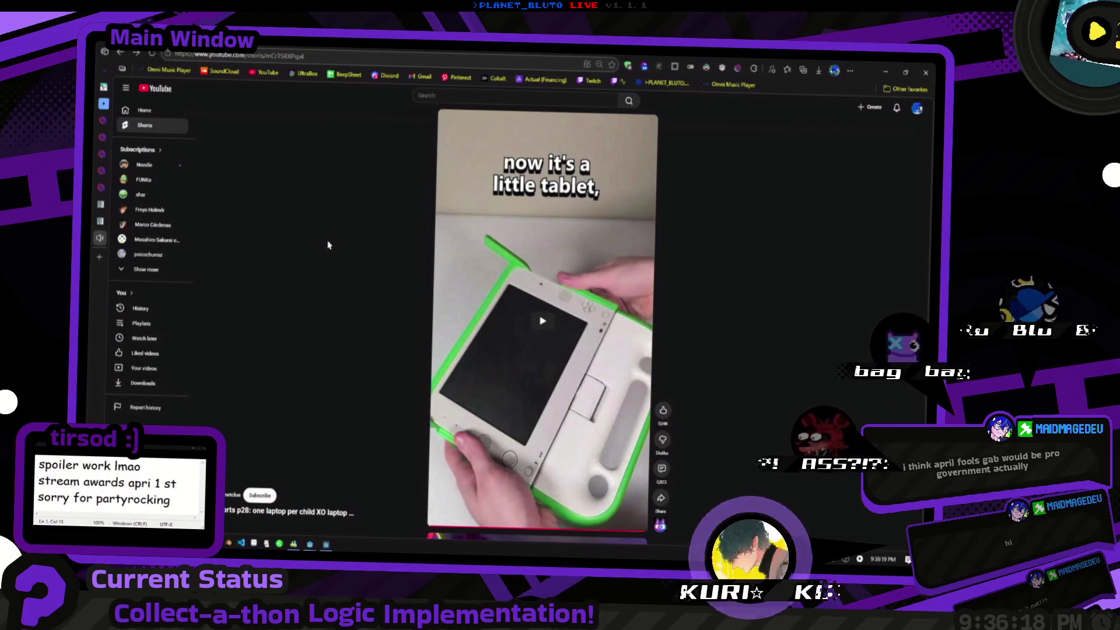
scroll(659, 417, down, 1)
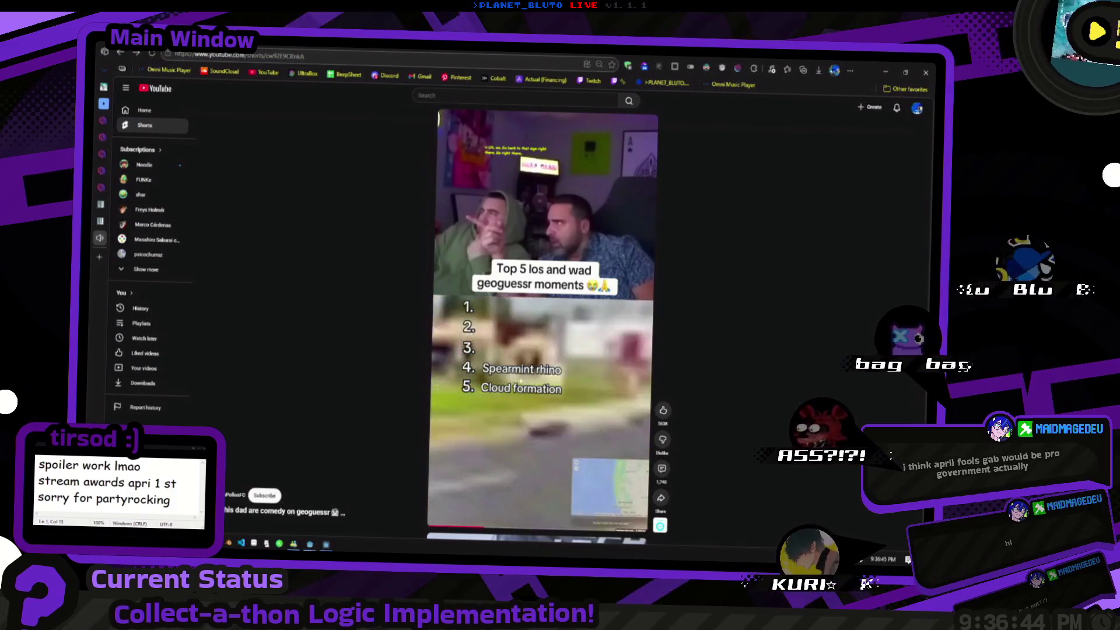
Pause and resume the geoguessr Short, make the browser full screen, then scroll to the next Short.
key(space)
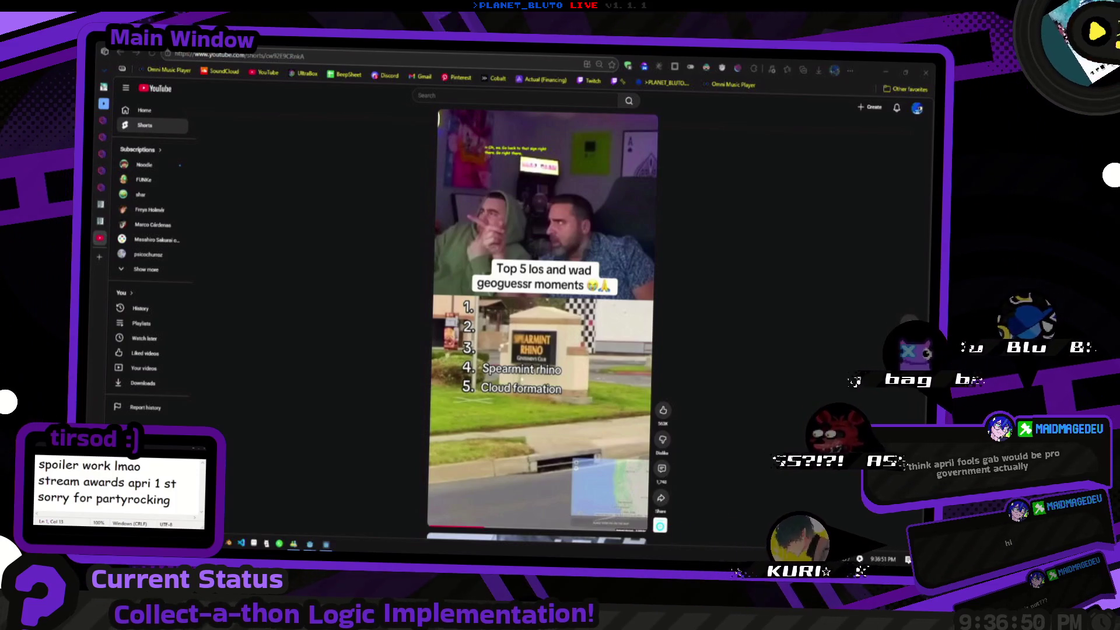
click(530, 284)
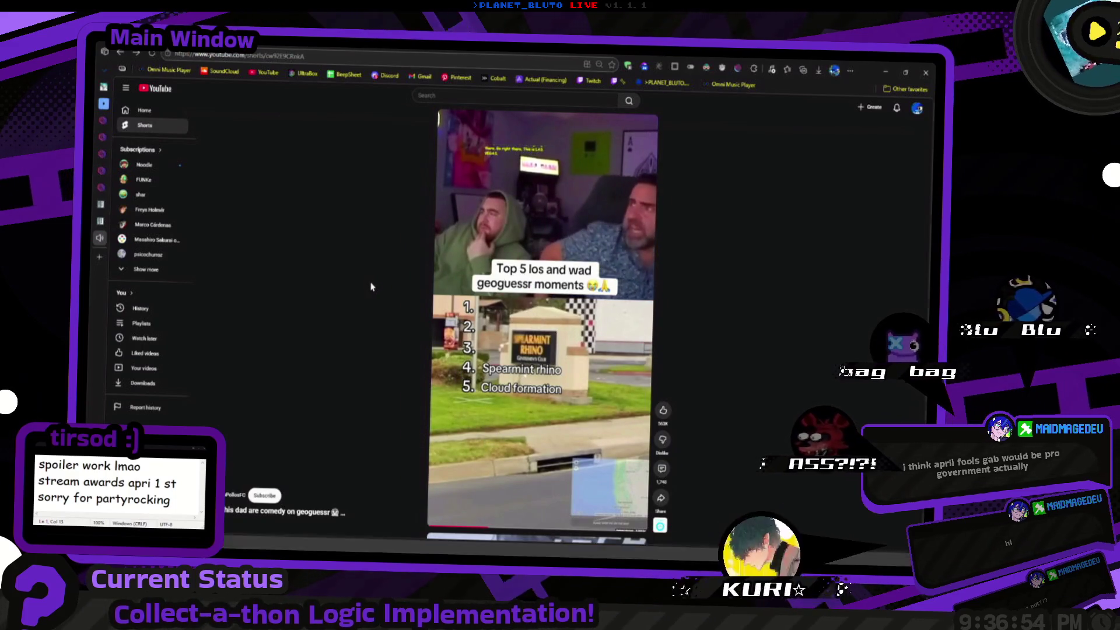
key(F11)
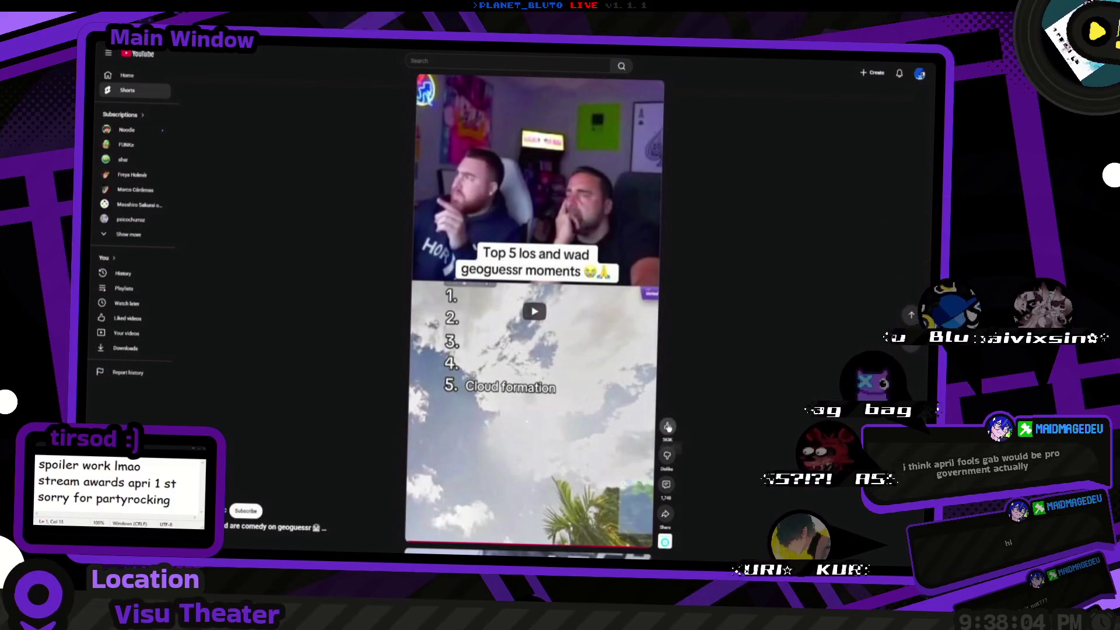
scroll(542, 341, down, 1)
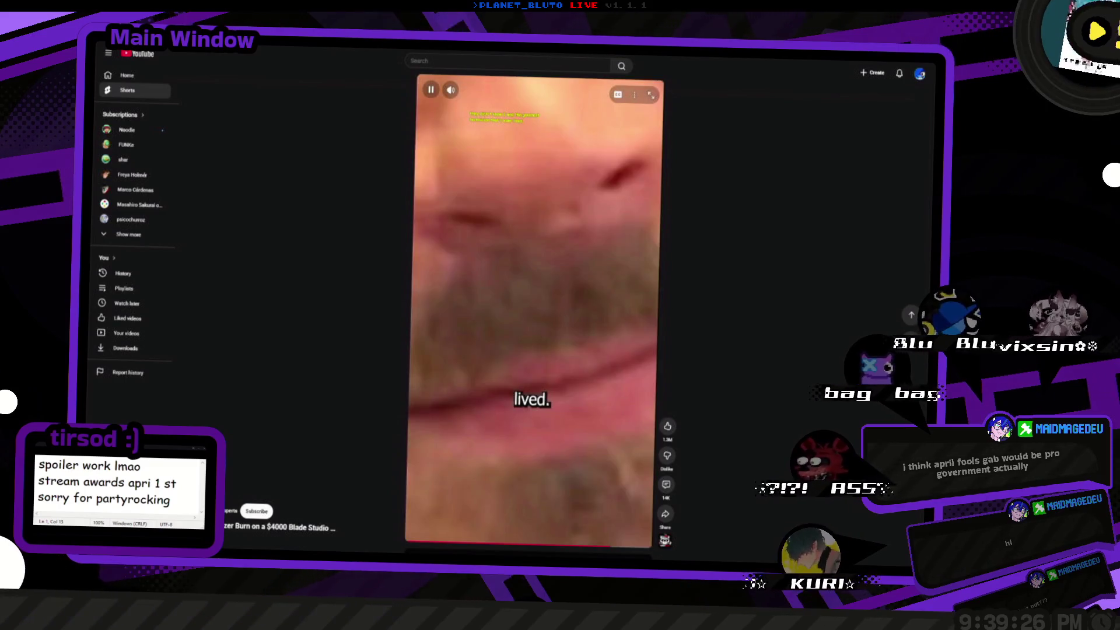
scroll(534, 326, down, 15)
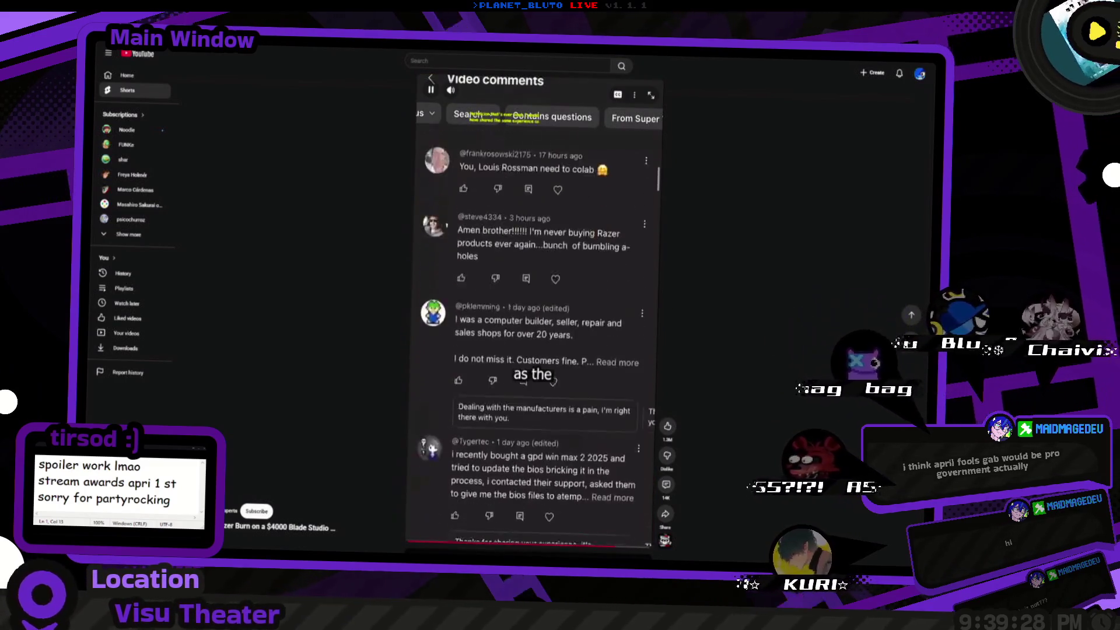
scroll(534, 327, down, 10)
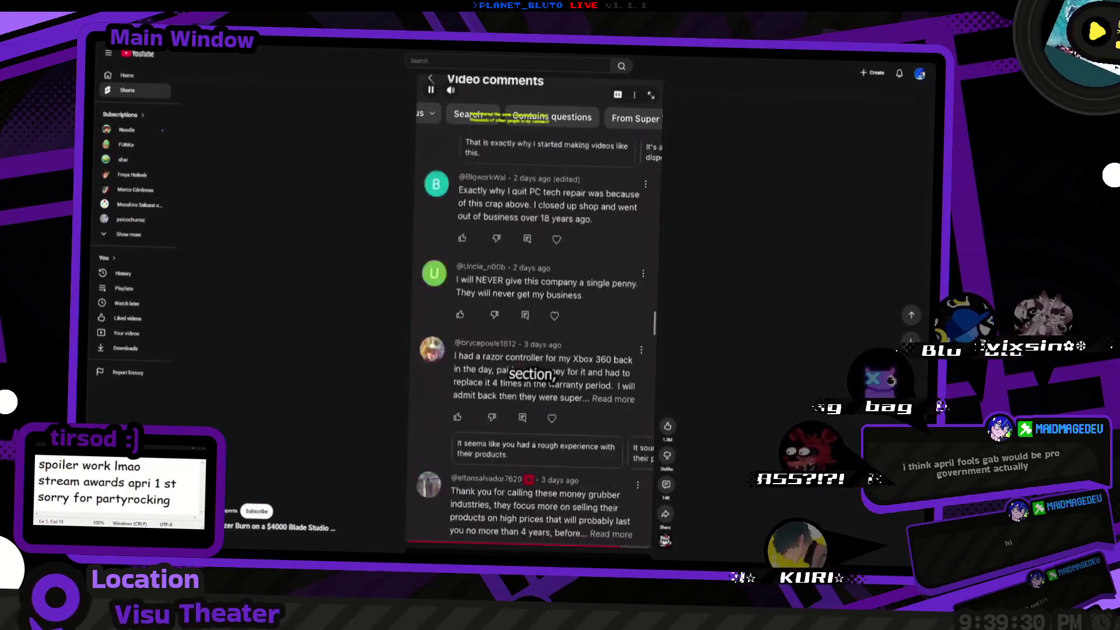
key(Escape)
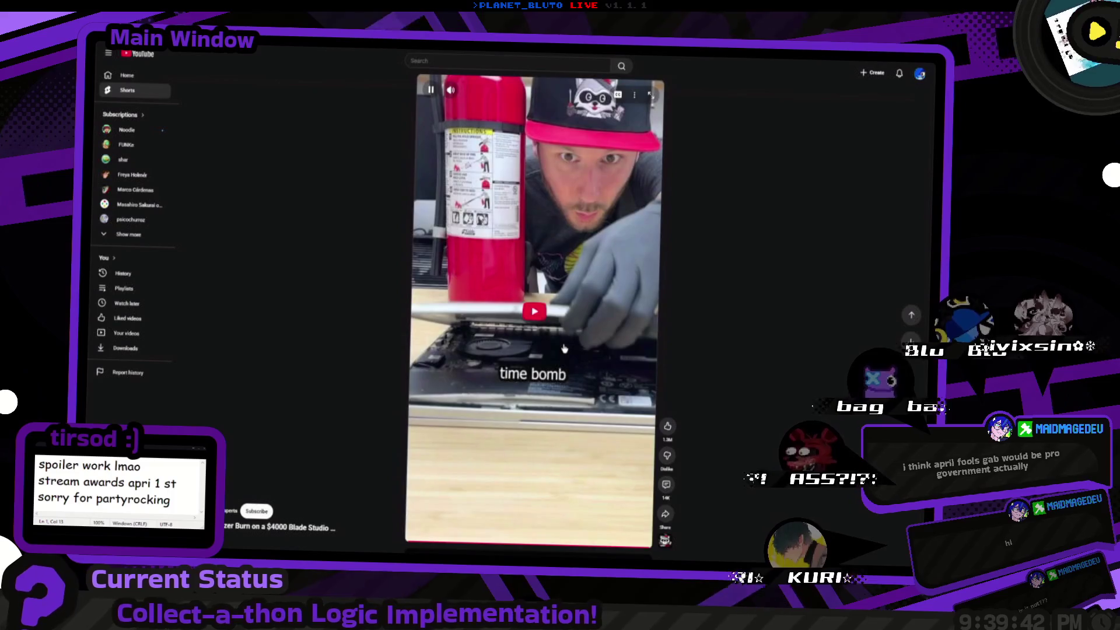
scroll(519, 318, down, 1)
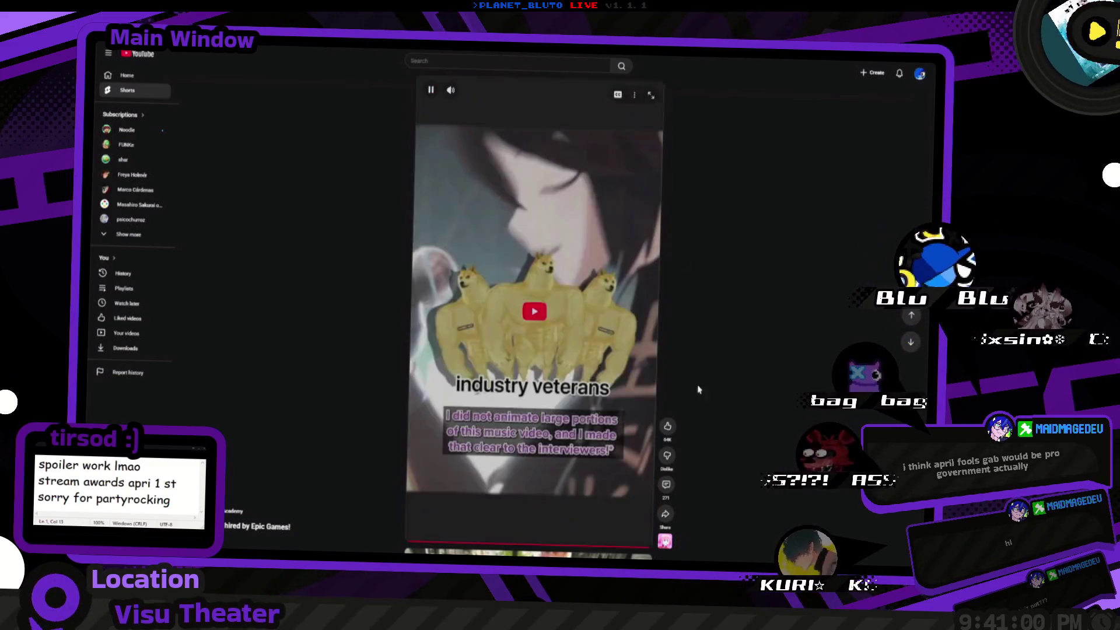
Scroll the Shorts feed down to the street-artist laptop spray-painting Short.
scroll(662, 421, down, 1)
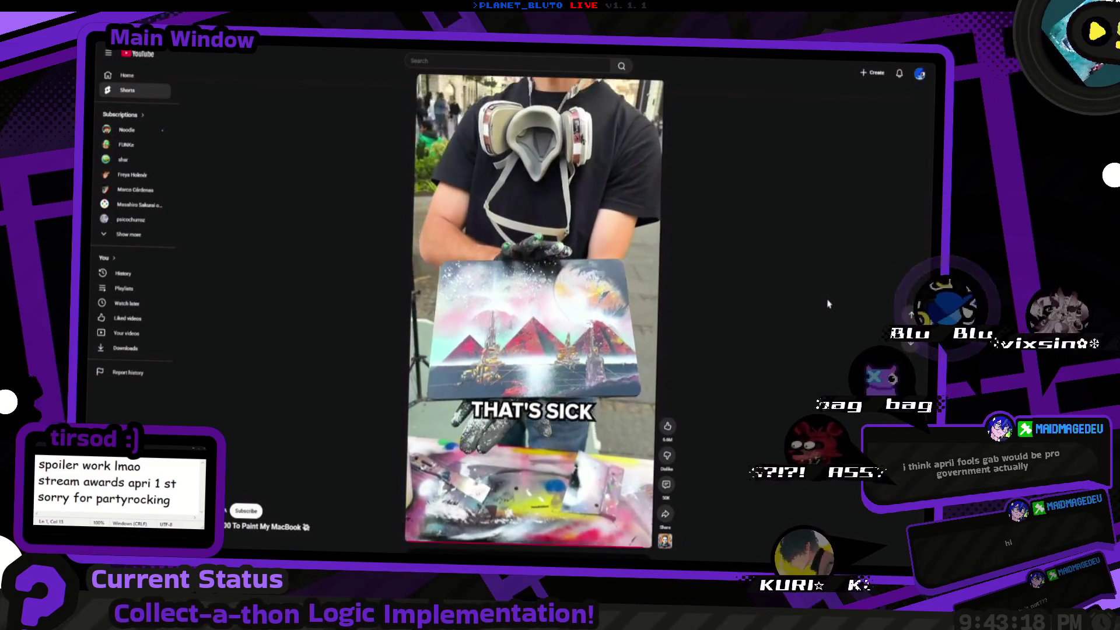
Pause and like the MacBook-painting Short, then advance to the OLED laptop Short and pause it.
scroll(828, 304, down, 1)
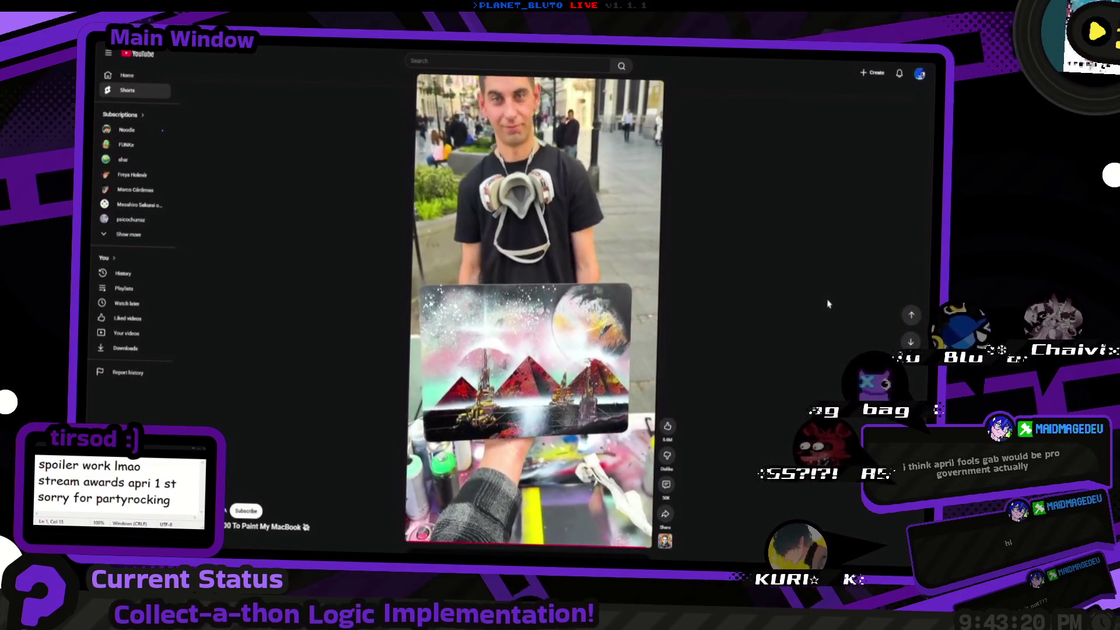
key(space)
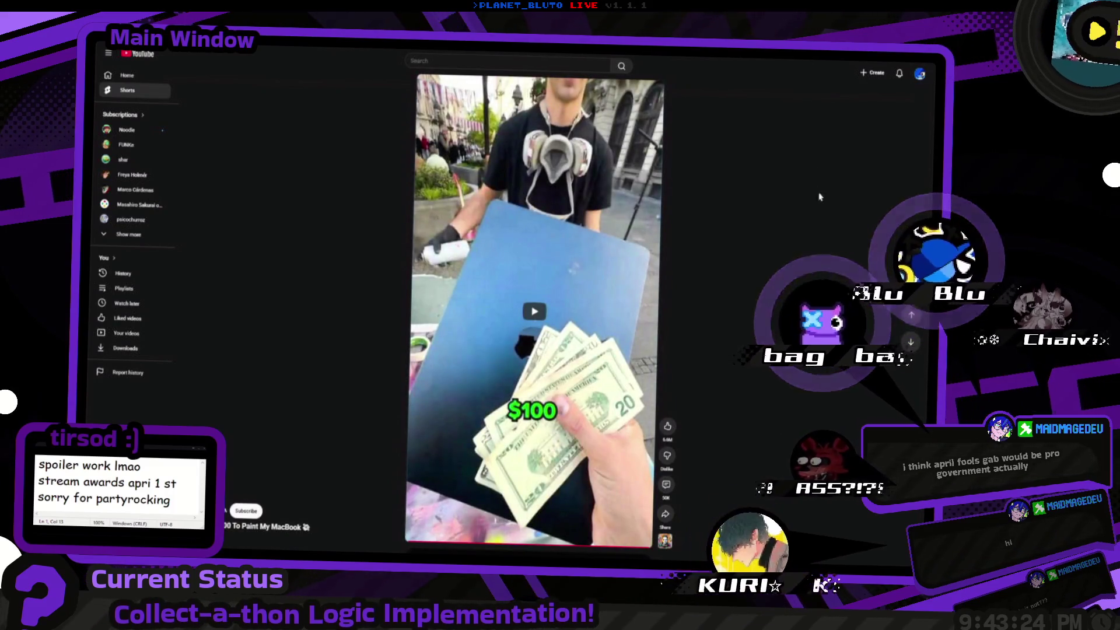
click(668, 428)
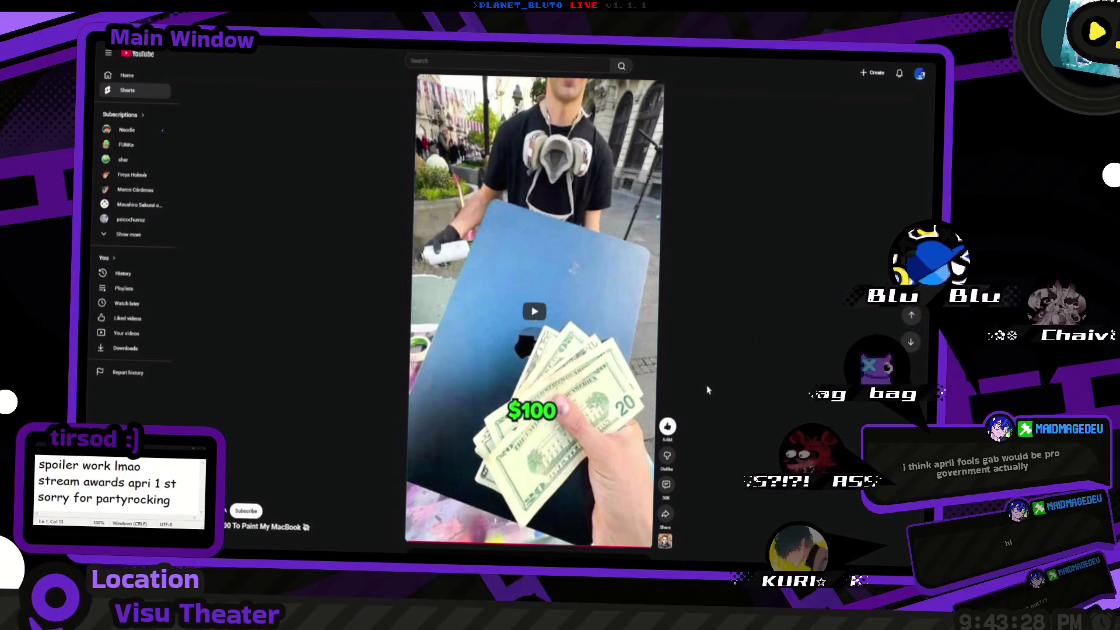
scroll(700, 366, down, 1)
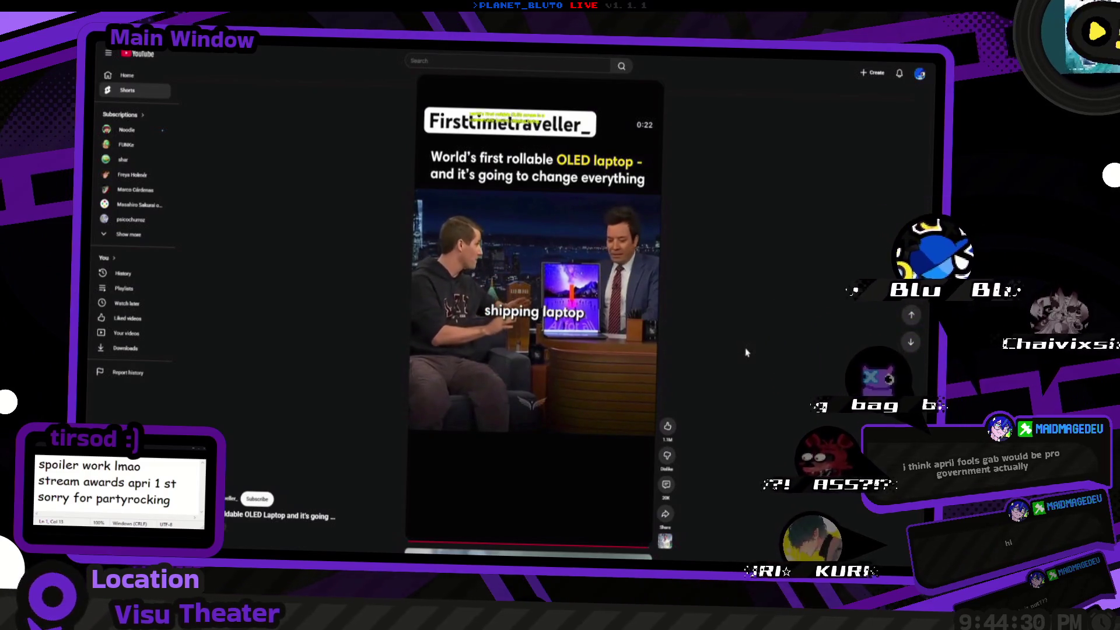
key(space)
Scroll past the OLED laptop Short to the next video, a man in a white cap outdoors.
scroll(746, 352, down, 1)
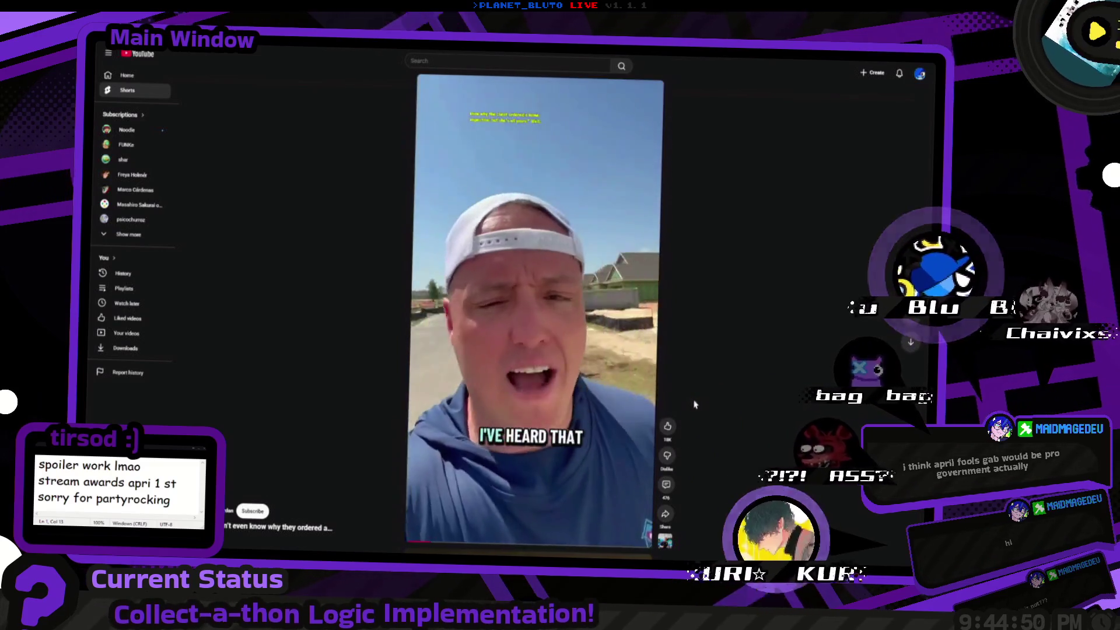
click(502, 336)
click(502, 336)
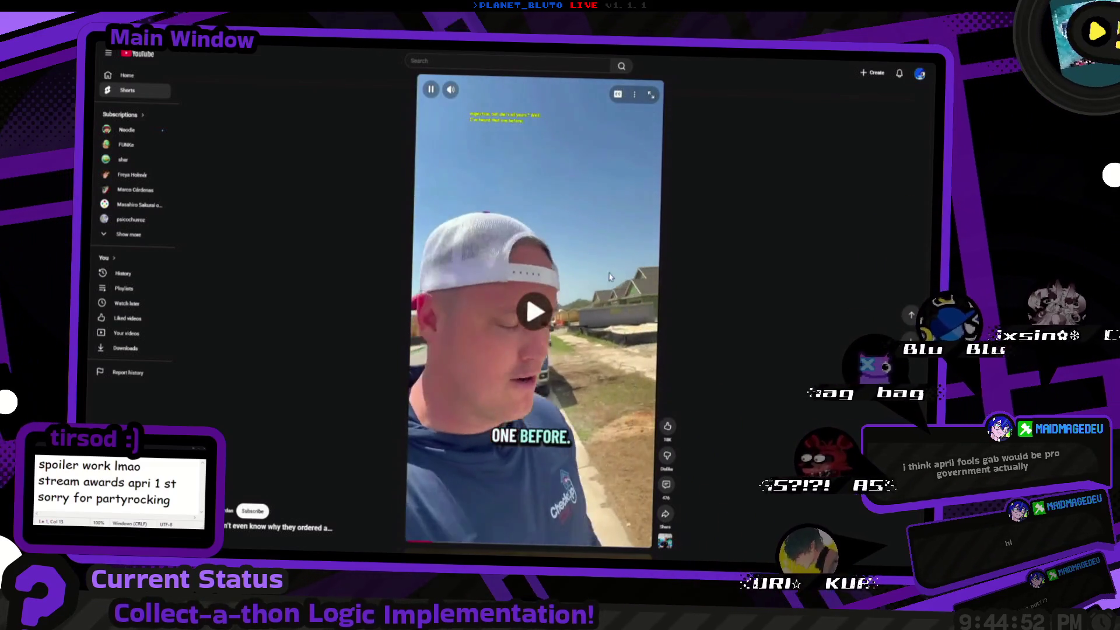
key(F11)
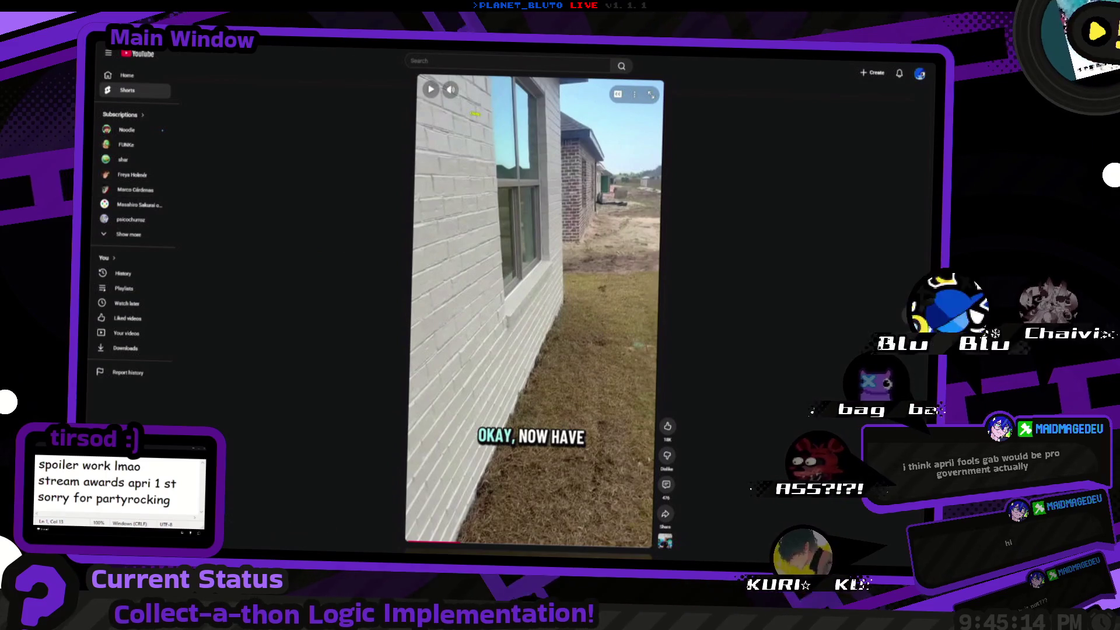
mouse_move(513, 49)
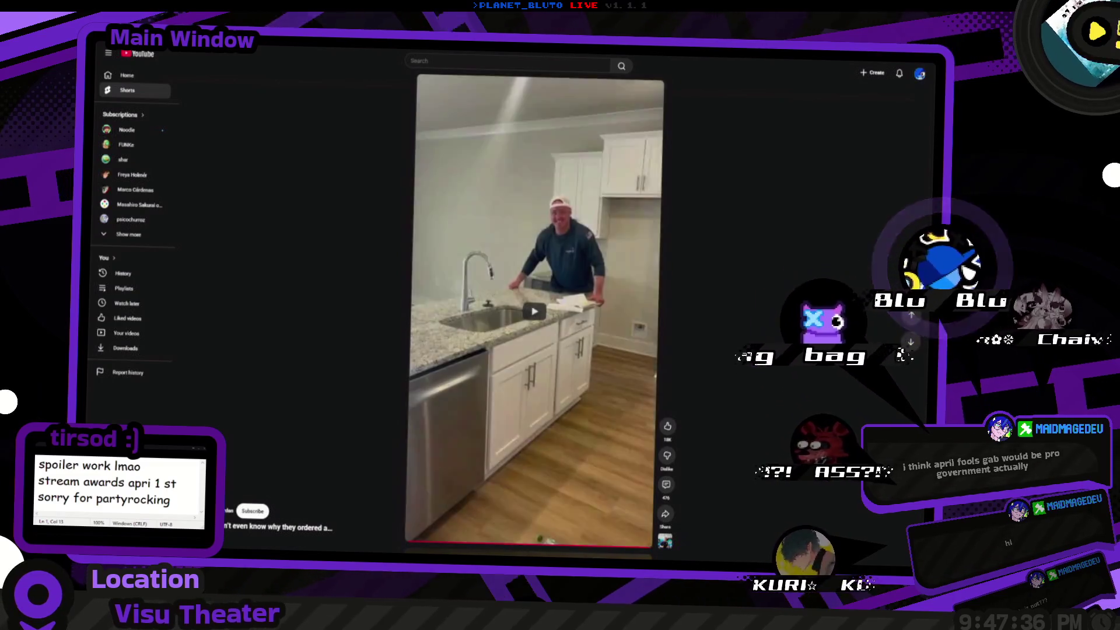
mouse_move(653, 425)
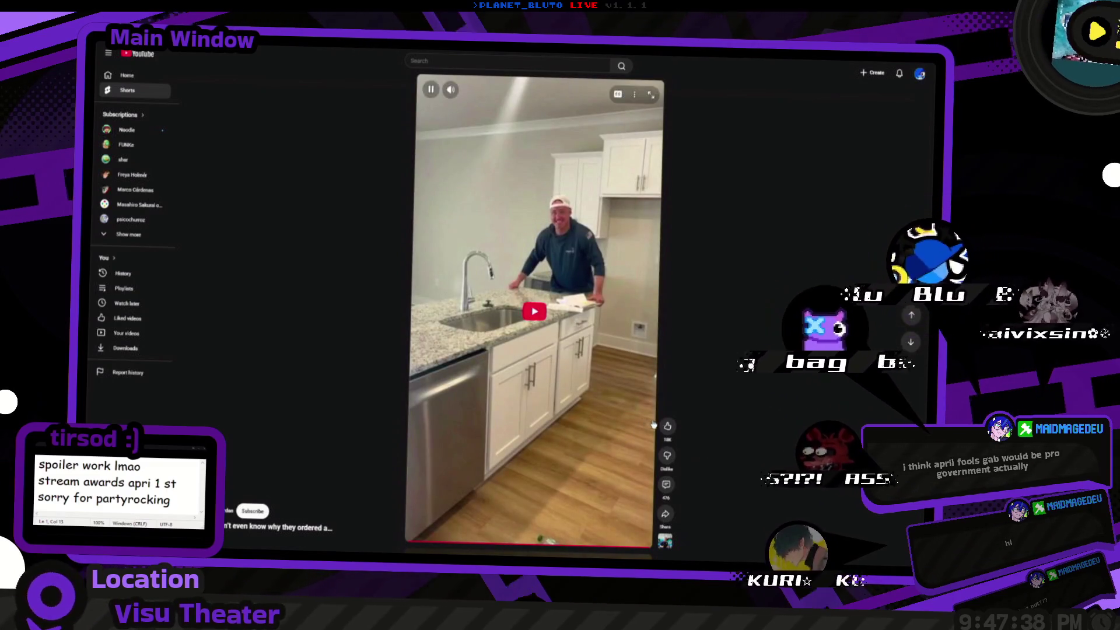
Scroll through later Shorts to the Penn & Teller magic clip and toggle its playback.
scroll(648, 417, down, 1)
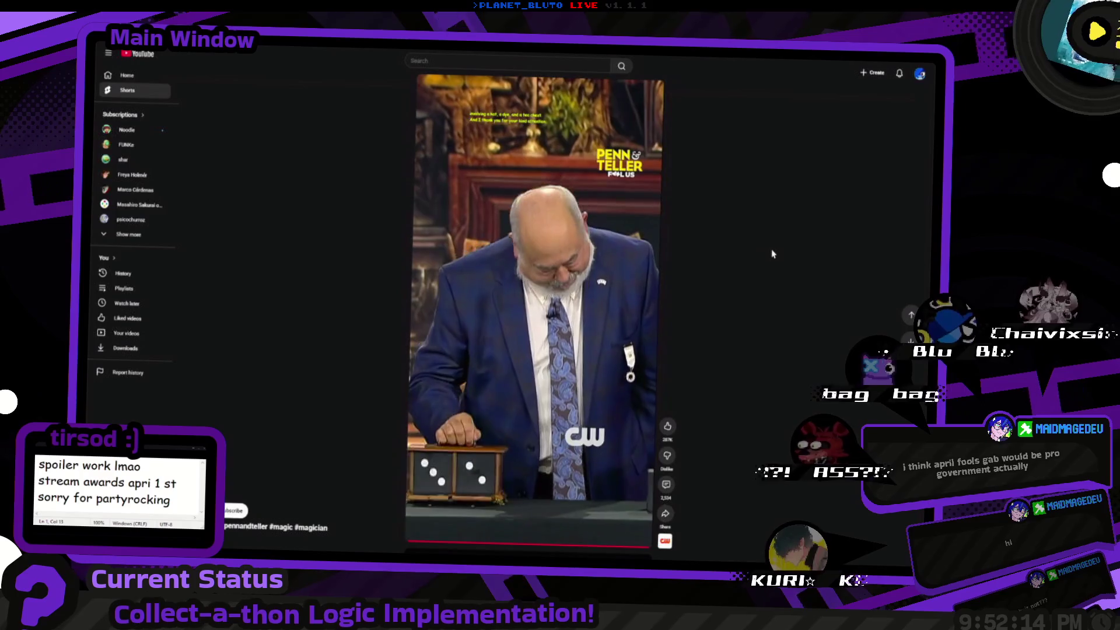
key(space)
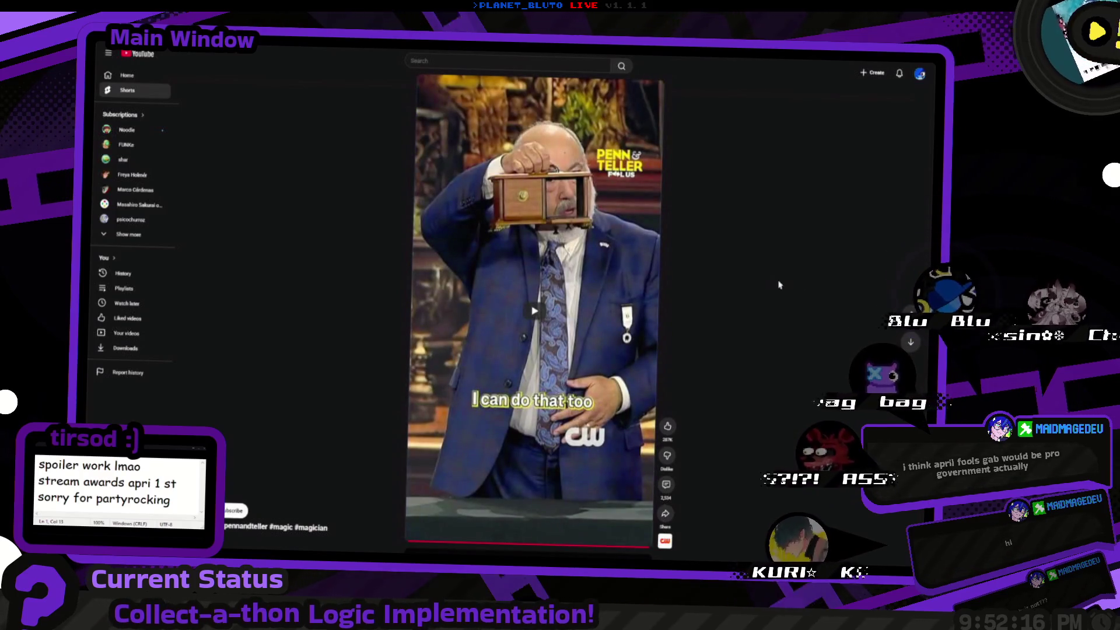
Scroll past the Penn & Teller Short to the Final Fantasy 8 'My Scan song' clip and beyond.
scroll(666, 436, down, 1)
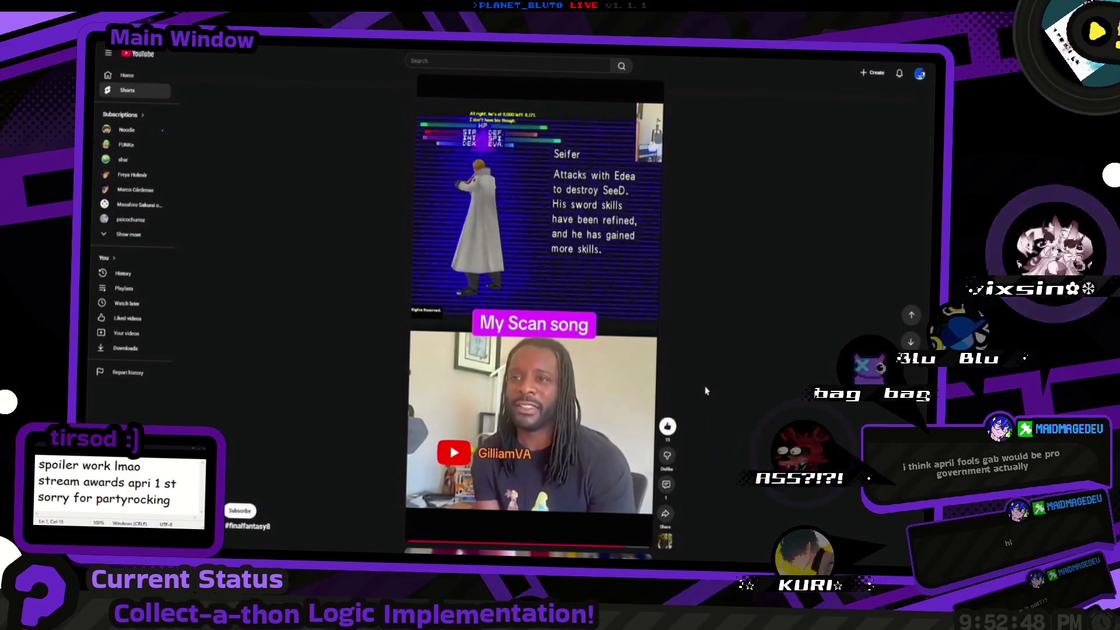
scroll(708, 387, down, 1)
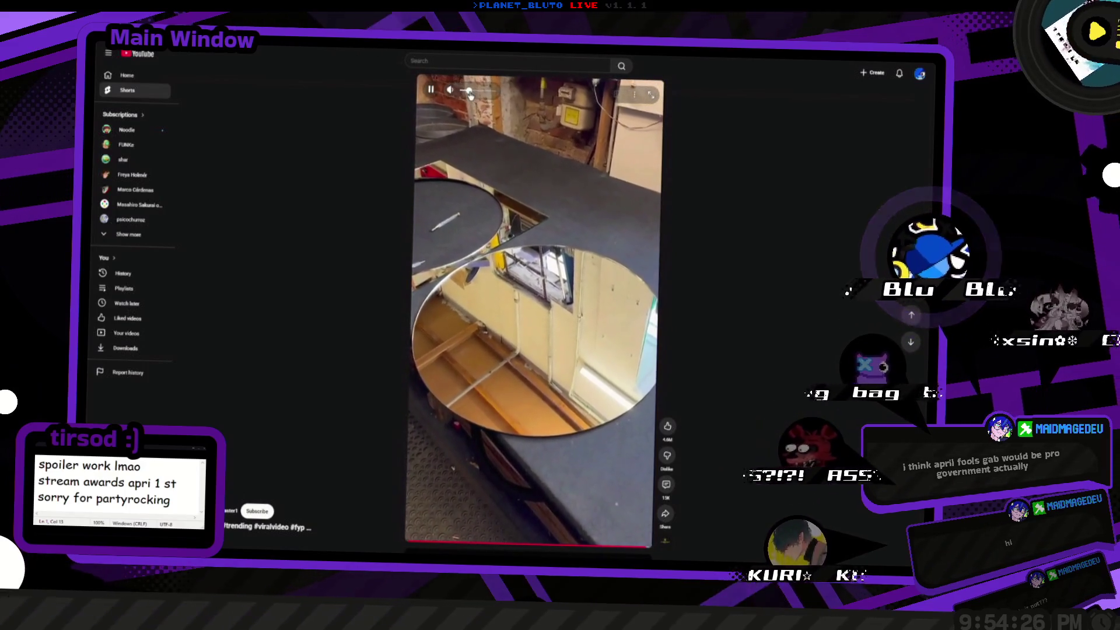
Pause and like the workshop mirrored-disc Short, then scroll on to the forklift Short.
click(534, 311)
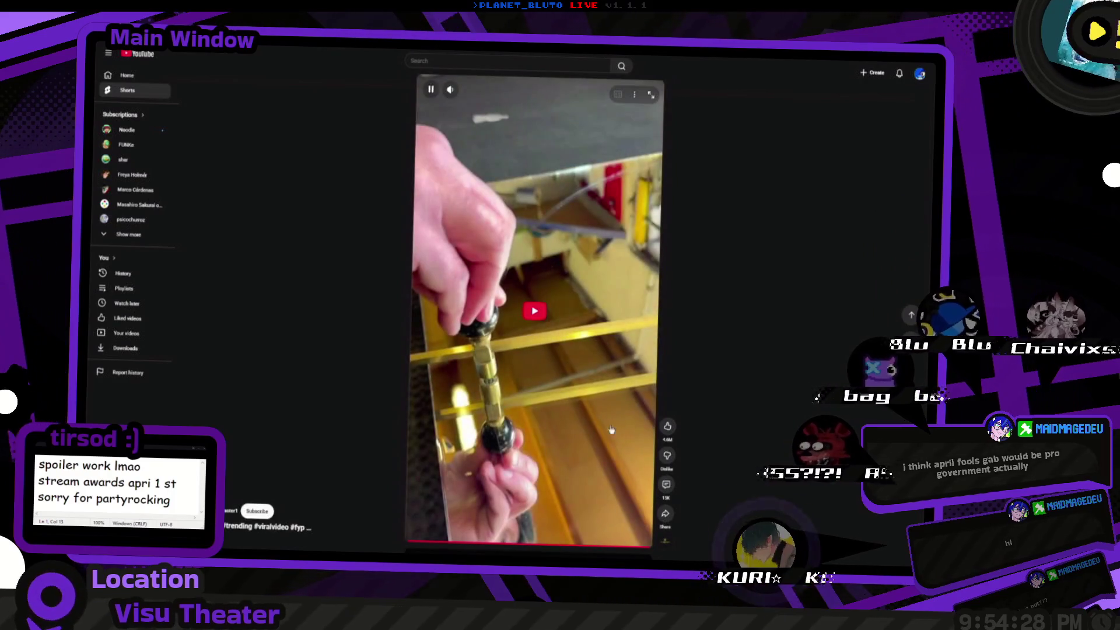
click(665, 428)
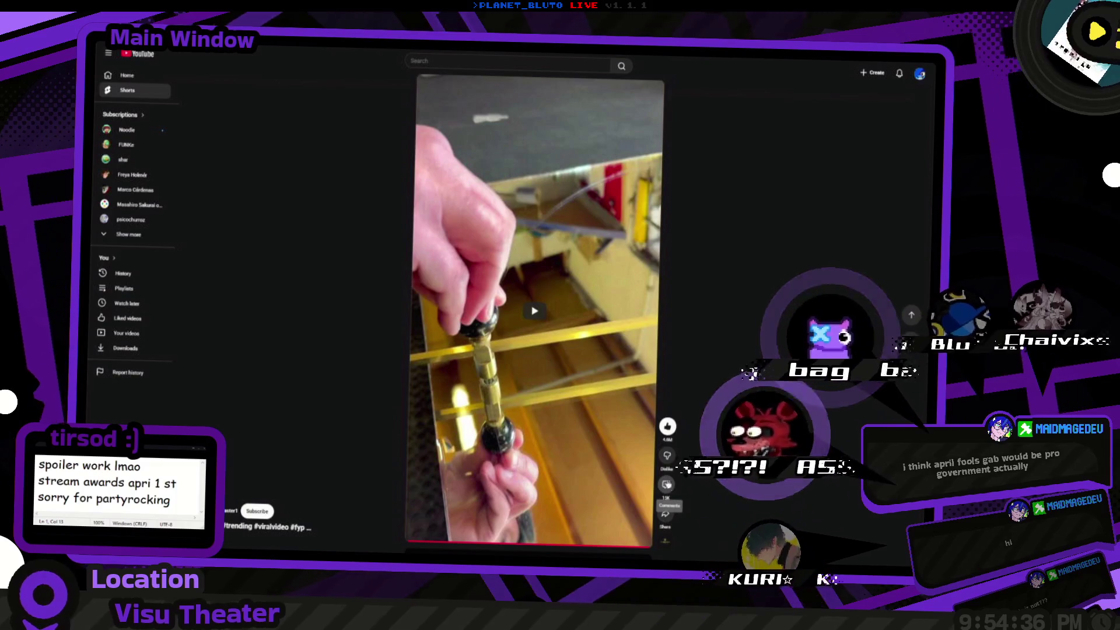
scroll(621, 410, down, 1)
scroll(622, 410, down, 2)
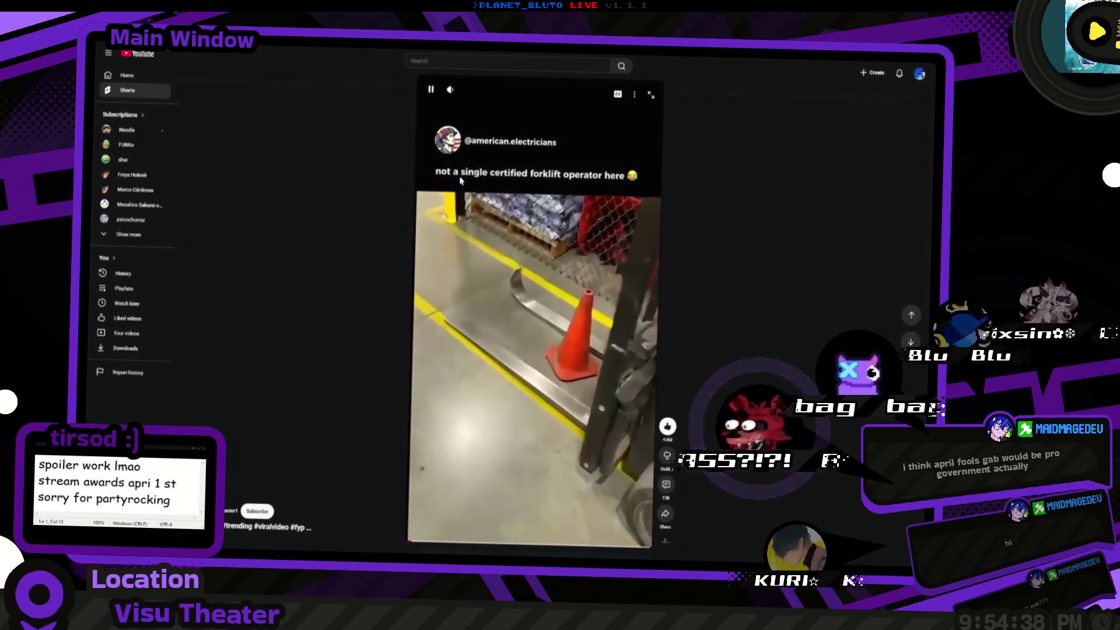
Watch the forklift Short captioned 'not a single certified forklift operator here' play on.
mouse_move(450, 89)
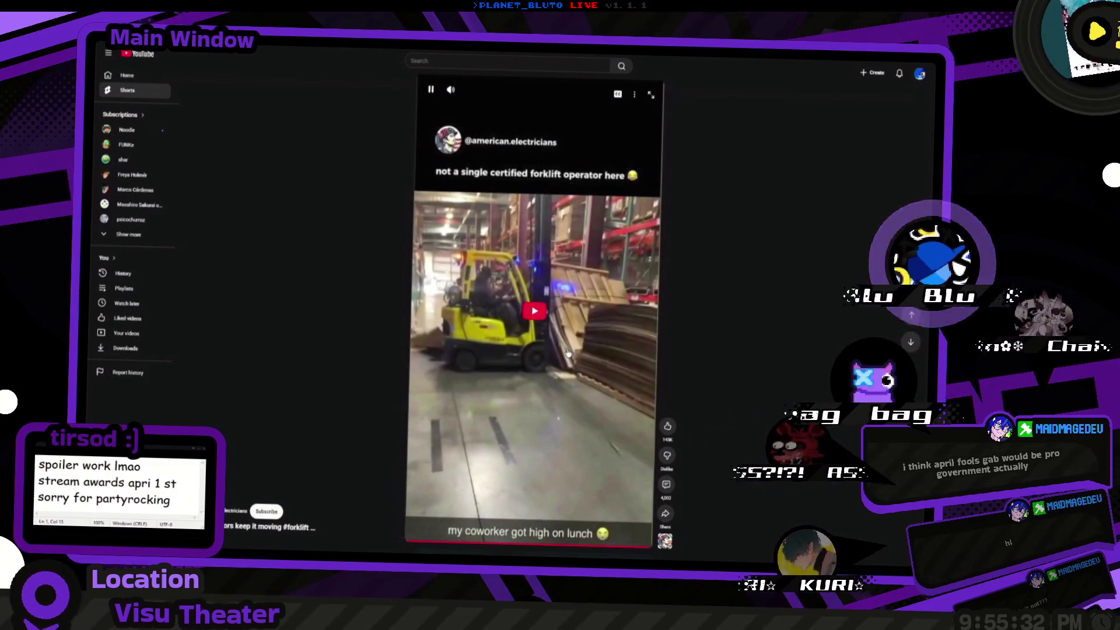
Seek the forklift Short to its 'Someone get him off the forklift' scene and leave it paused.
click(591, 545)
click(546, 434)
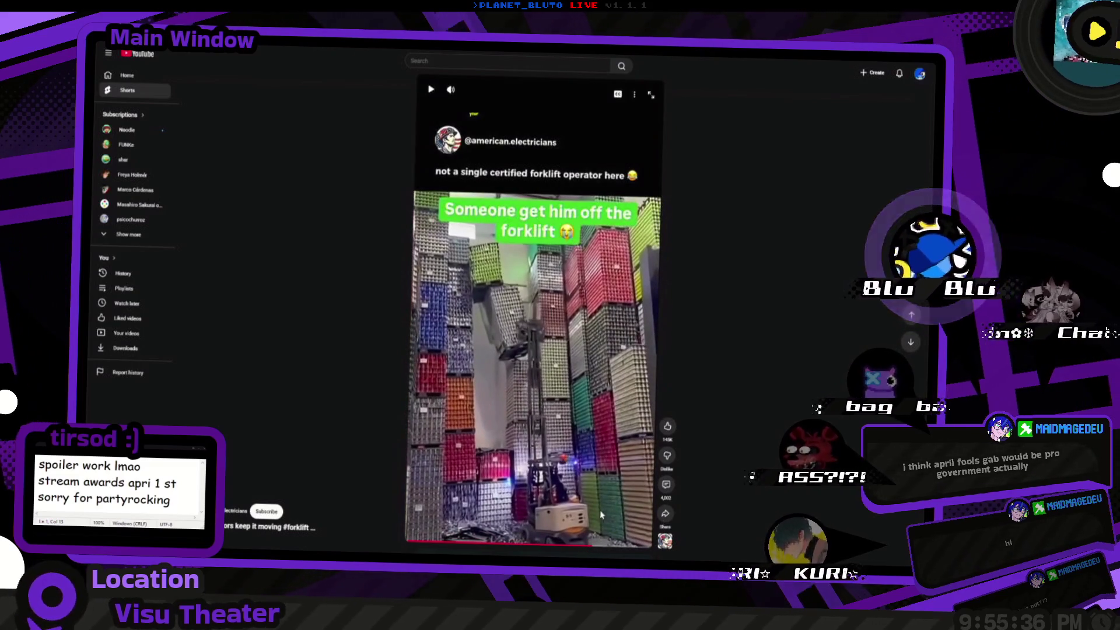
click(579, 546)
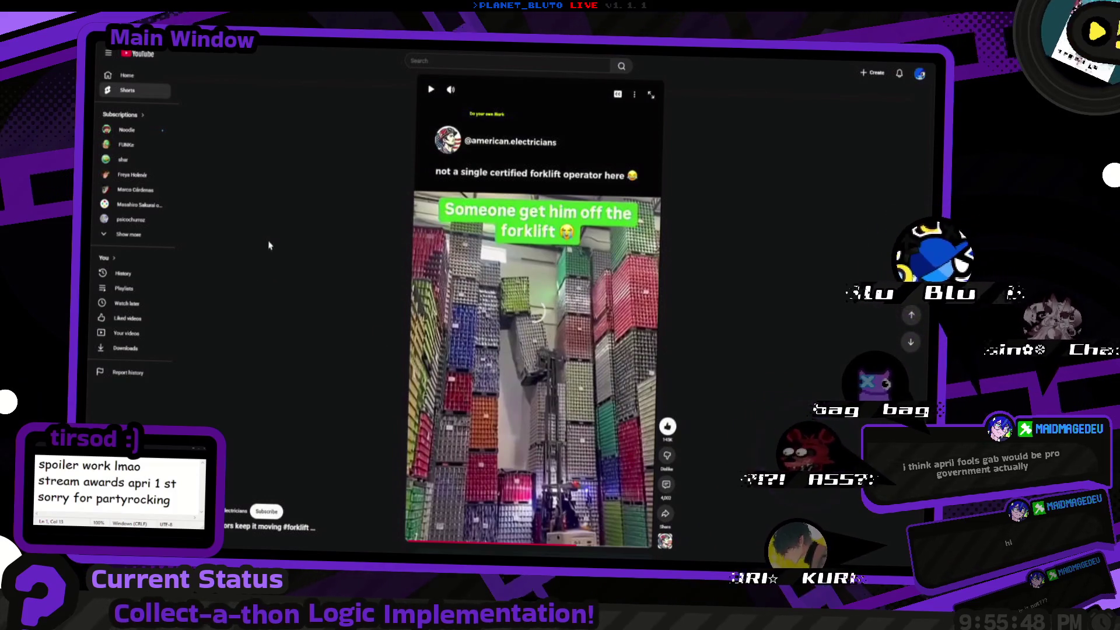
drag(352, 244, 238, 127)
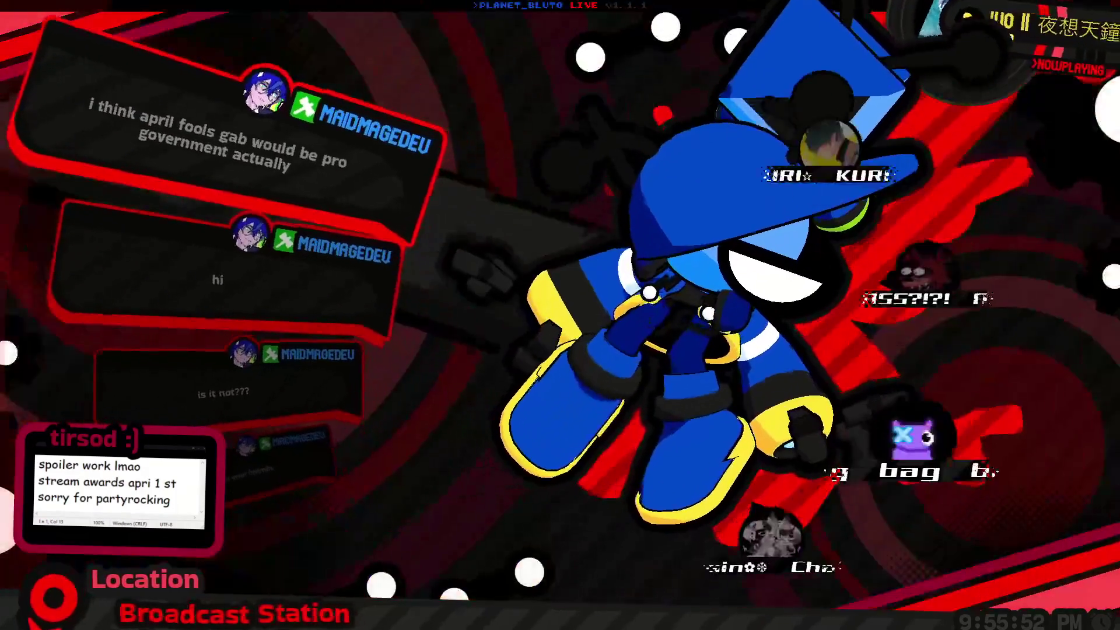